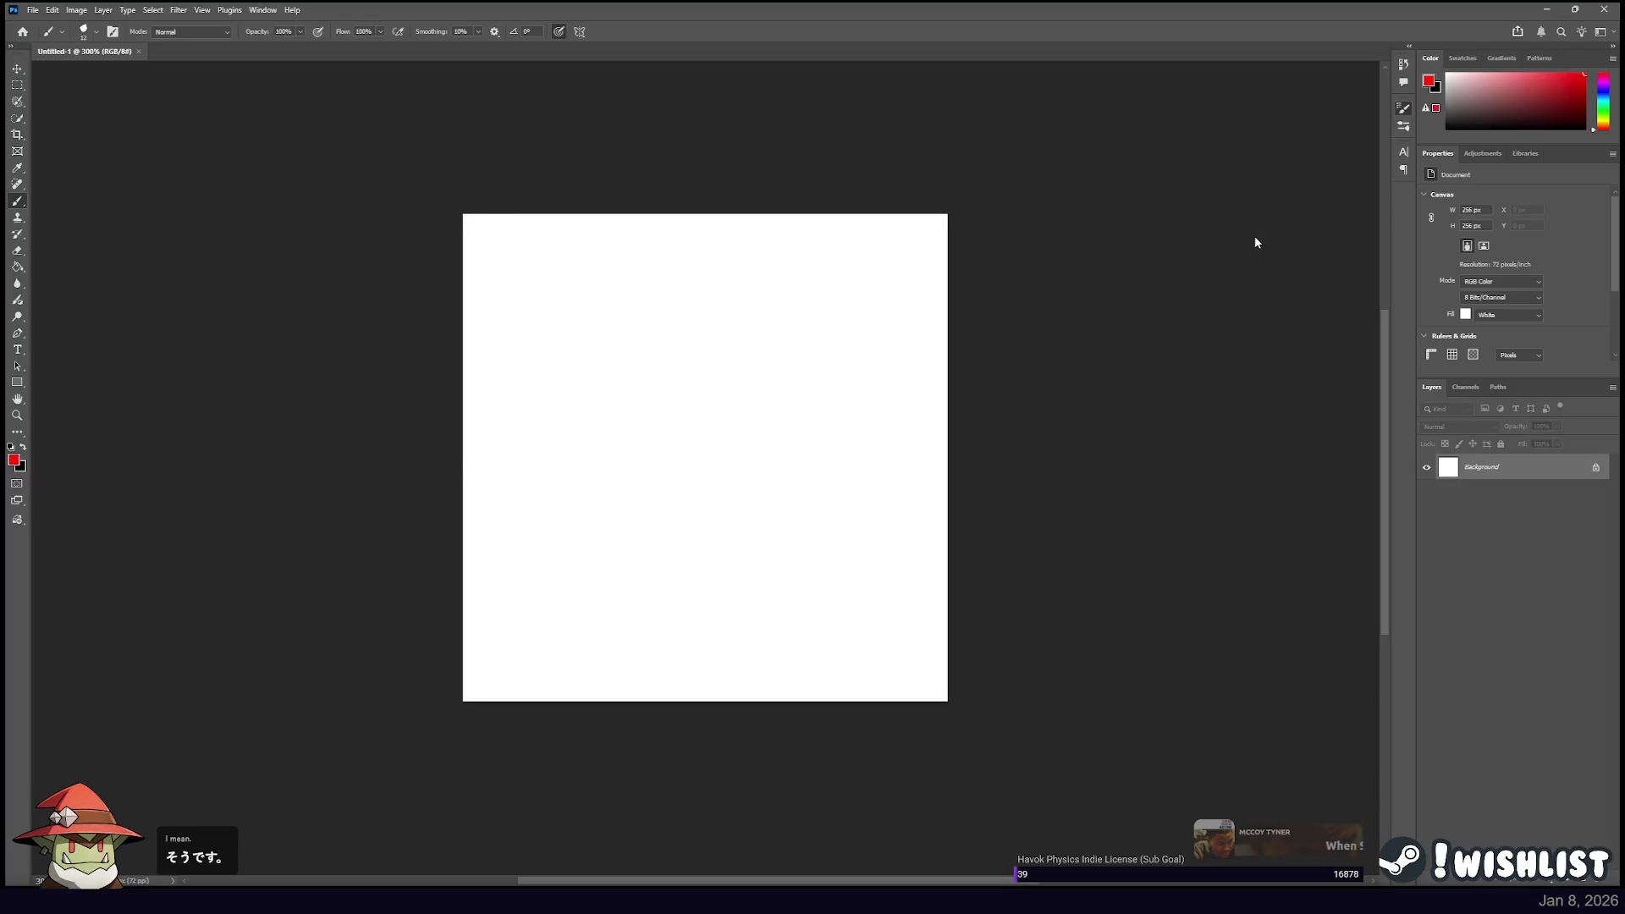
{"action": "scroll", "coordinate": [1256, 241], "scroll_direction": "down", "scroll_amount": 1}
{"action": "scroll", "coordinate": [1263, 254], "scroll_direction": "up", "scroll_amount": 1}
{"action": "scroll", "coordinate": [1274, 276], "scroll_direction": "down", "scroll_amount": 1}
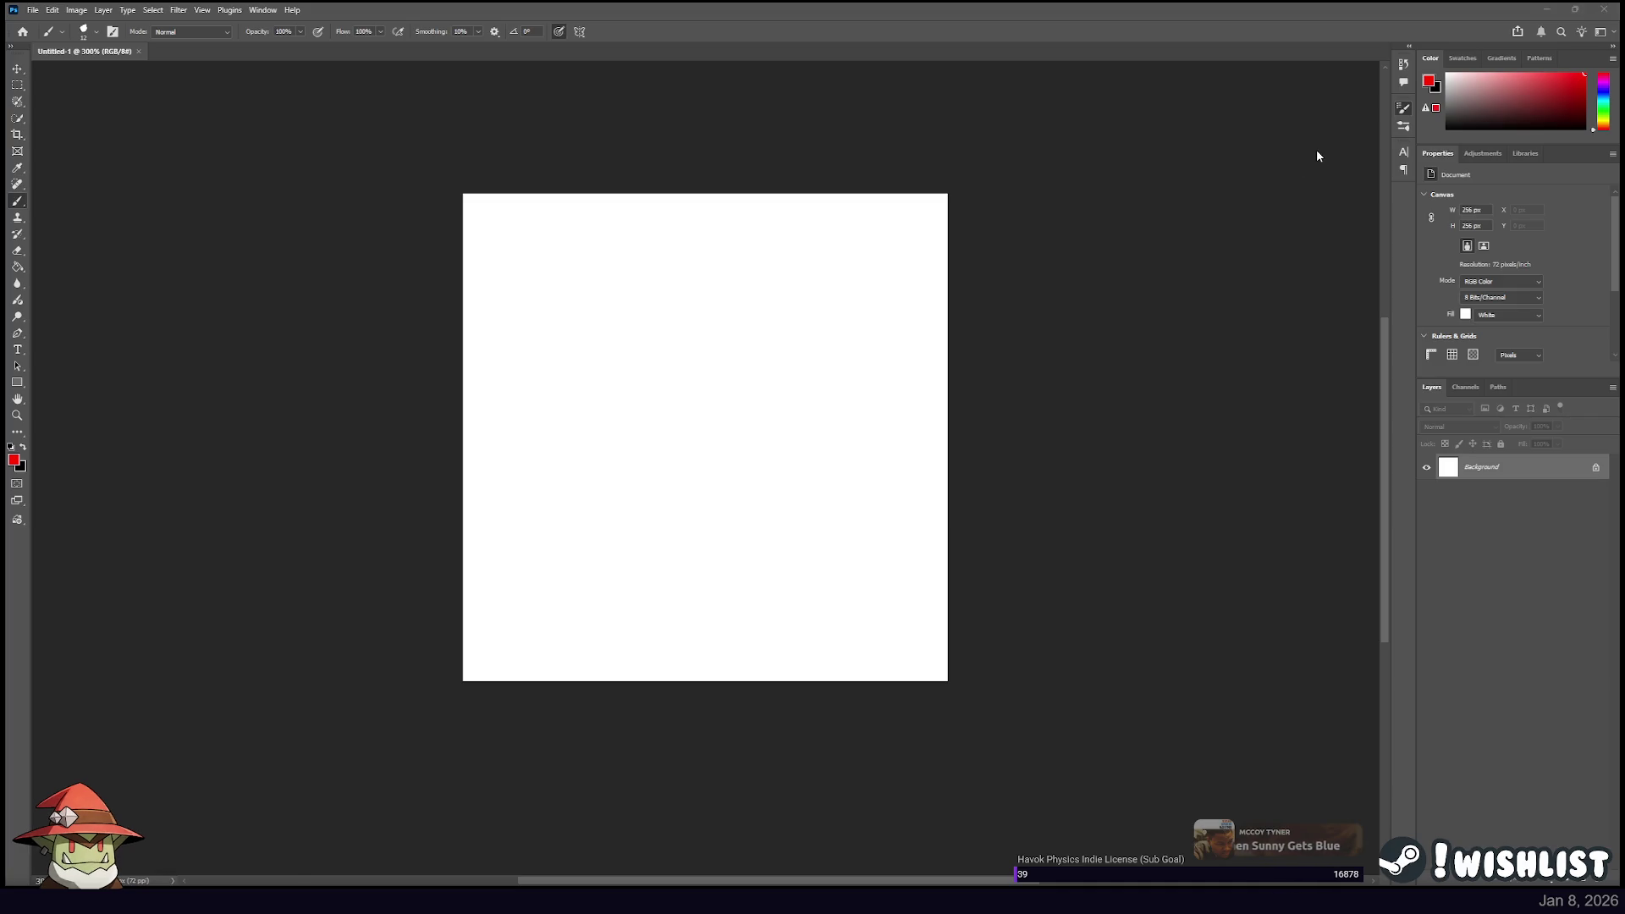
Paint a series of red test strokes on the canvas, undoing each one with Ctrl+Z.
{"action": "left_click_drag", "start_coordinate": [605, 531], "coordinate": [774, 226]}
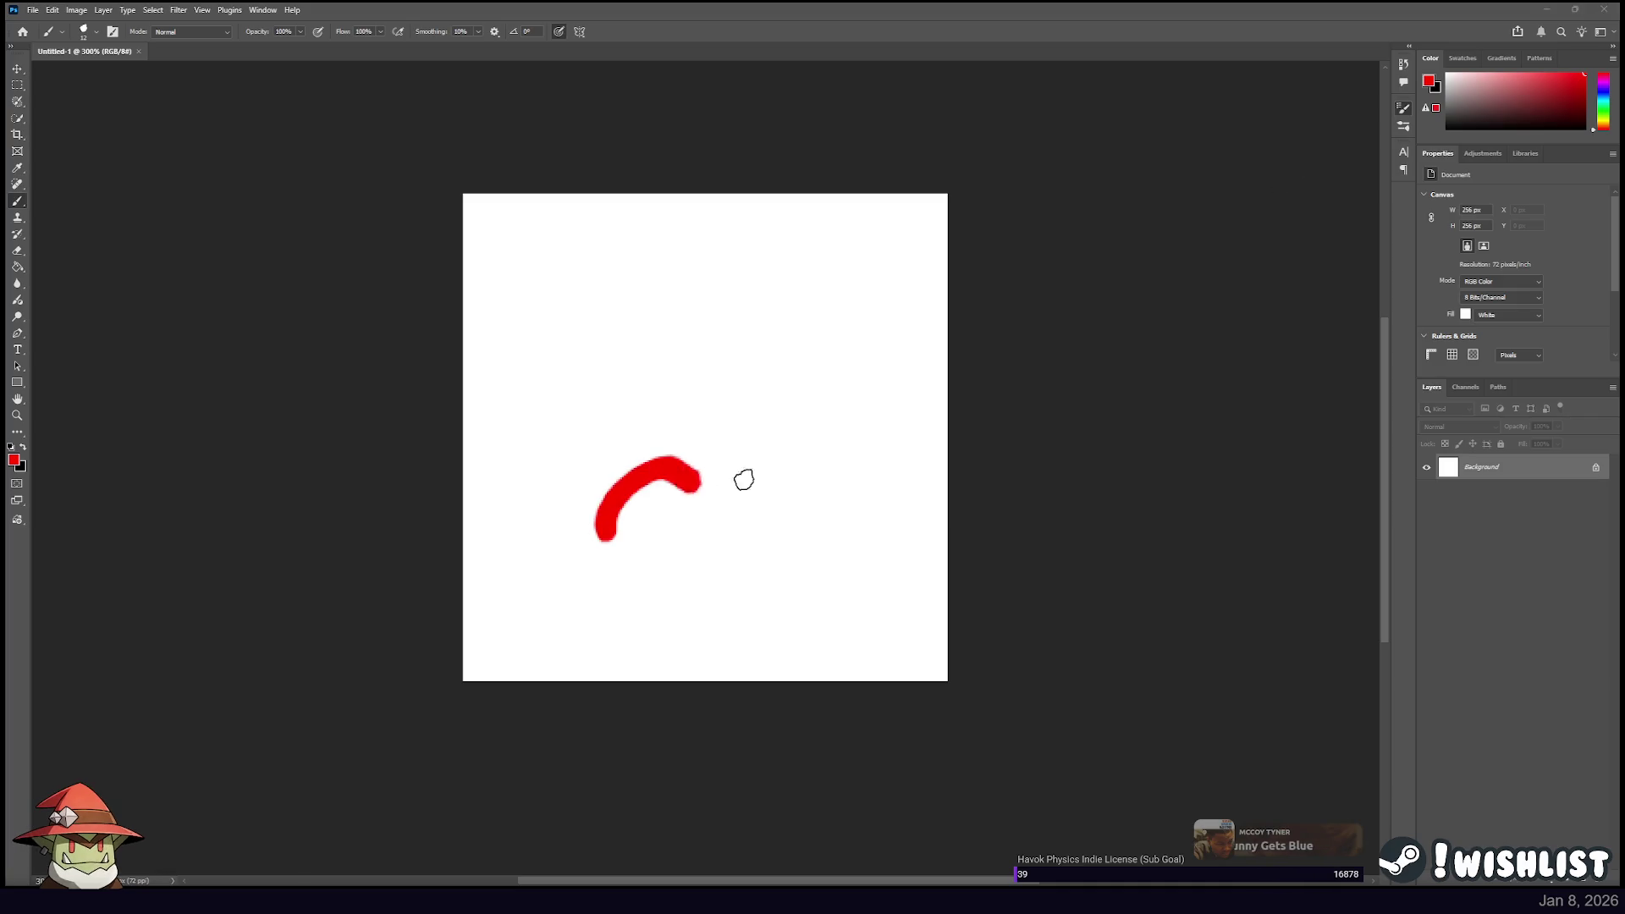
{"action": "key", "text": "ctrl+z"}
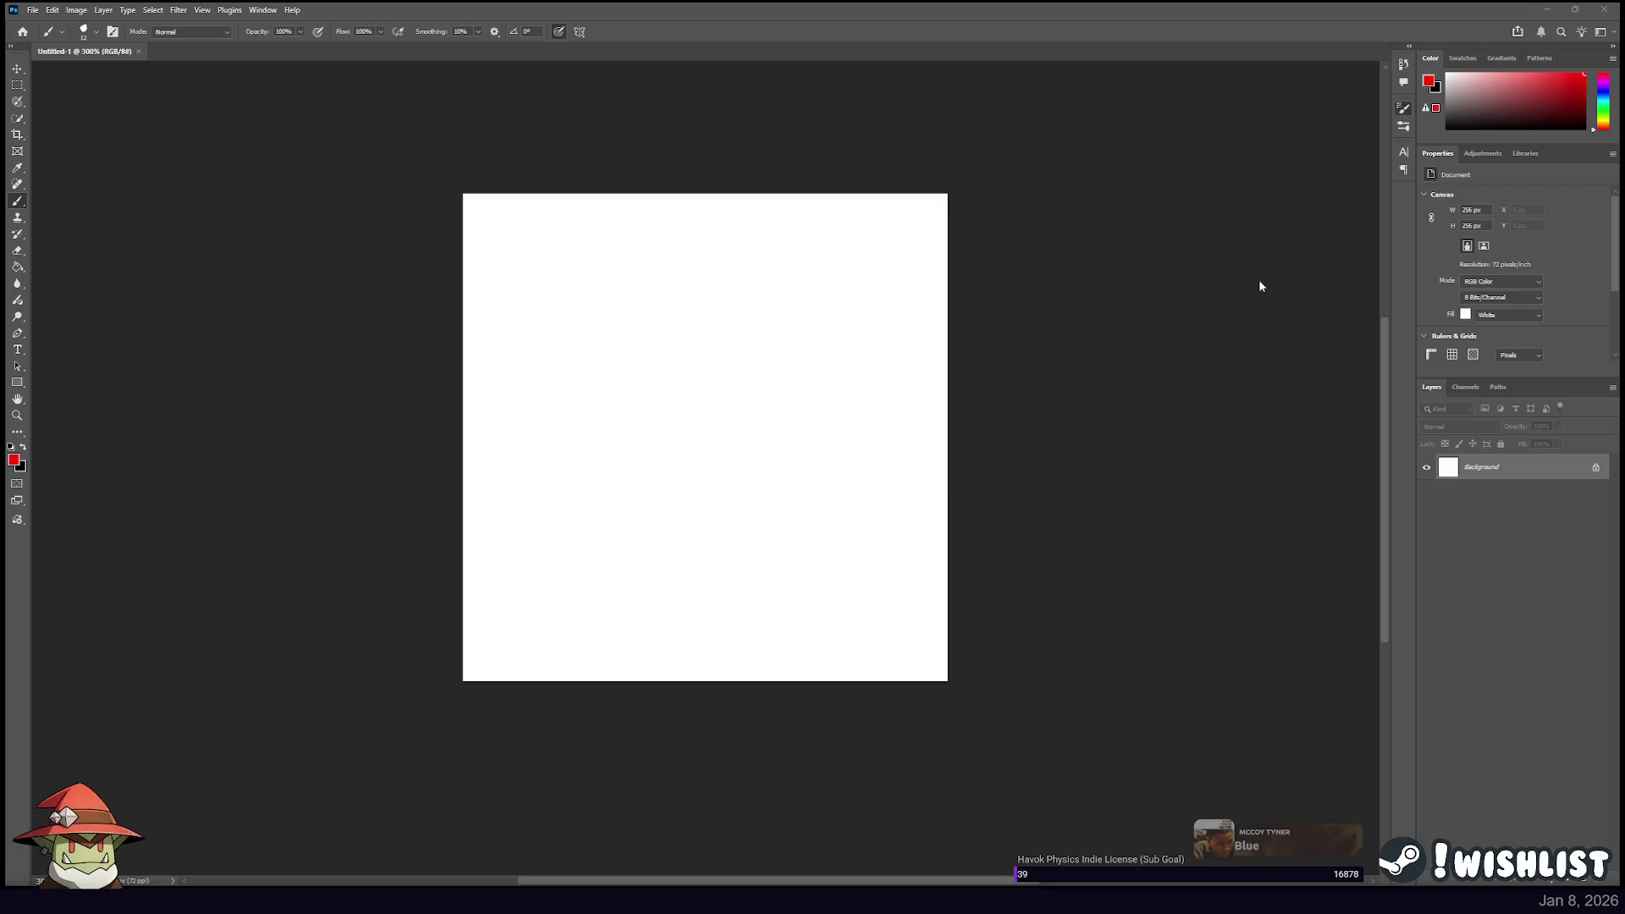
{"action": "left_click_drag", "start_coordinate": [465, 452], "coordinate": [634, 411]}
{"action": "key", "text": "ctrl+z"}
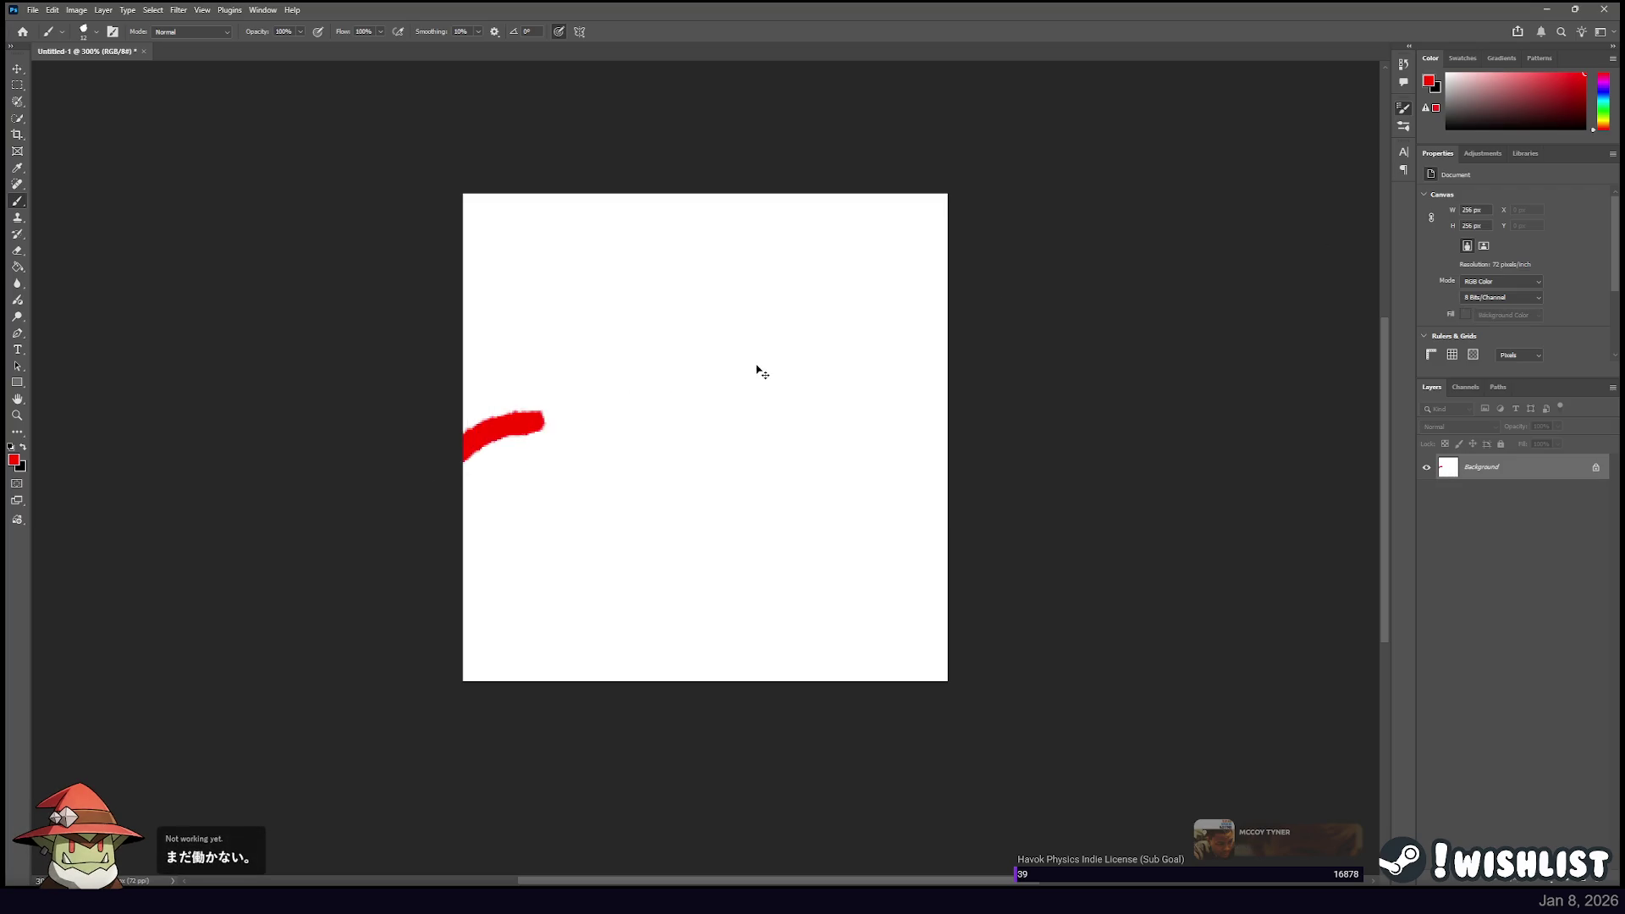
{"action": "key", "text": "ctrl+z"}
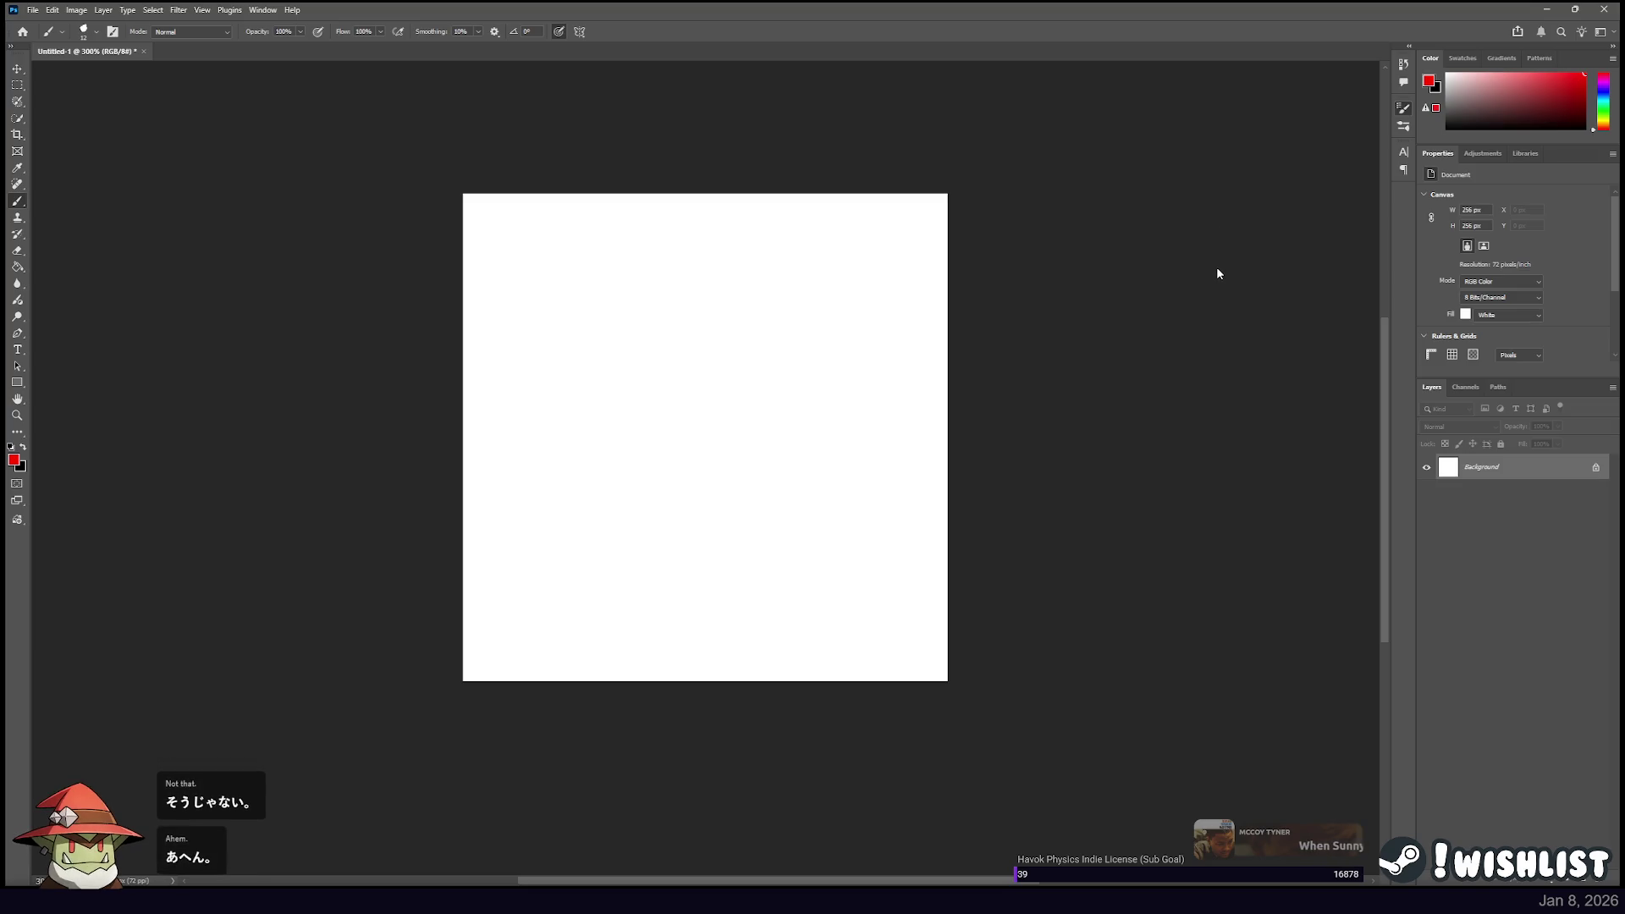
{"action": "left_click_drag", "start_coordinate": [554, 490], "coordinate": [725, 381]}
{"action": "key", "text": "ctrl+z"}
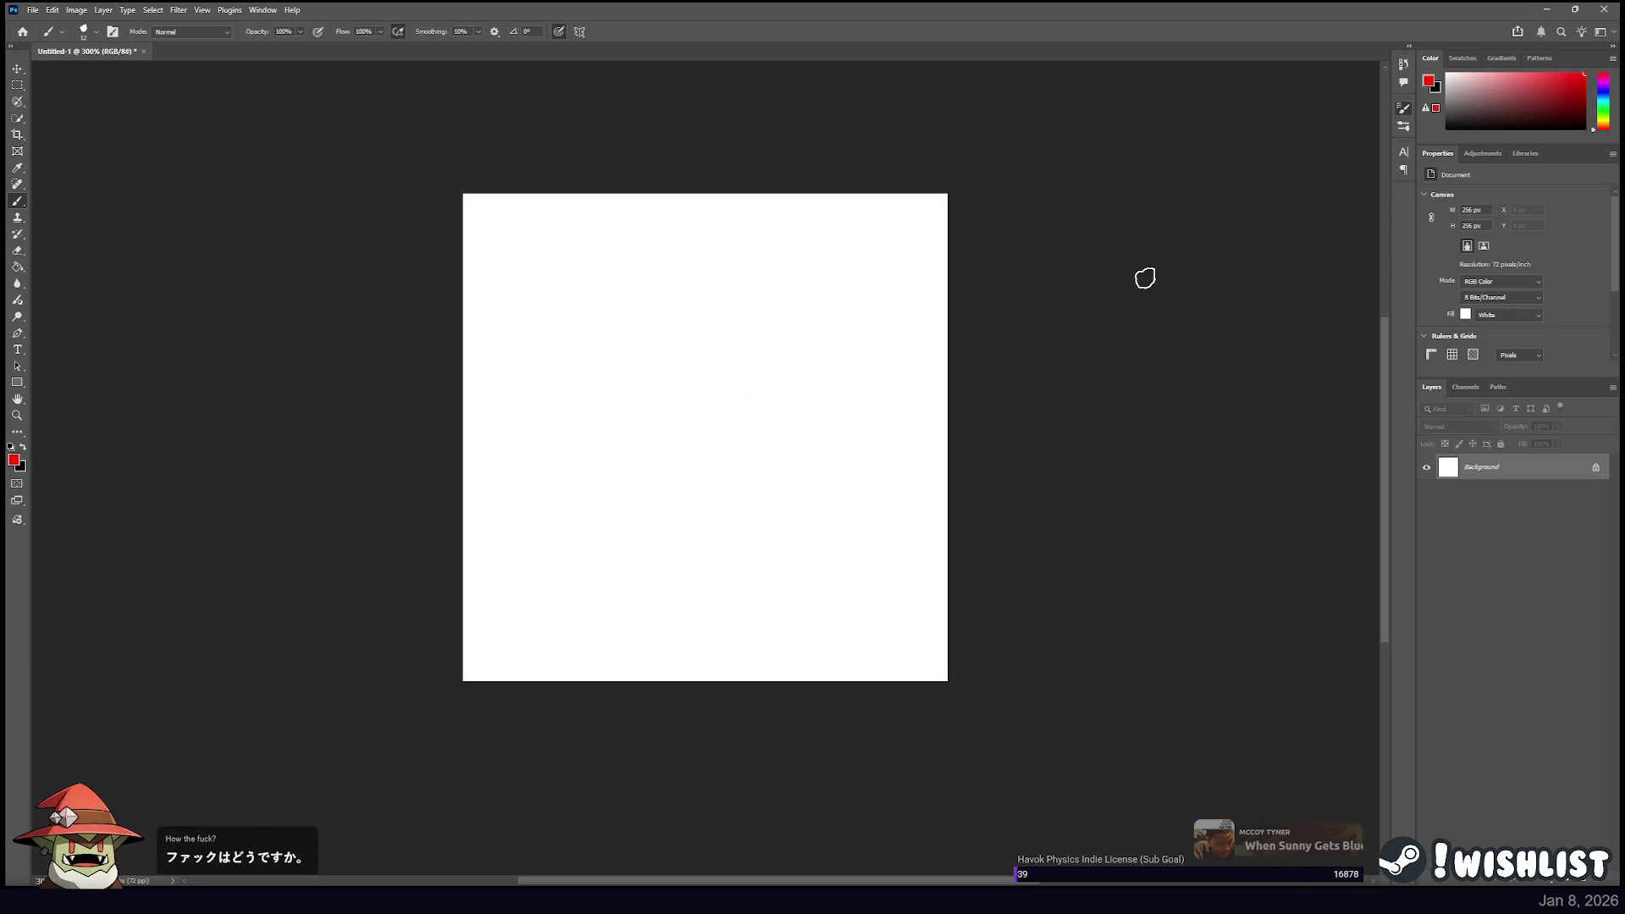
{"action": "left_click_drag", "start_coordinate": [524, 505], "coordinate": [760, 355]}
{"action": "key", "text": "ctrl+z"}
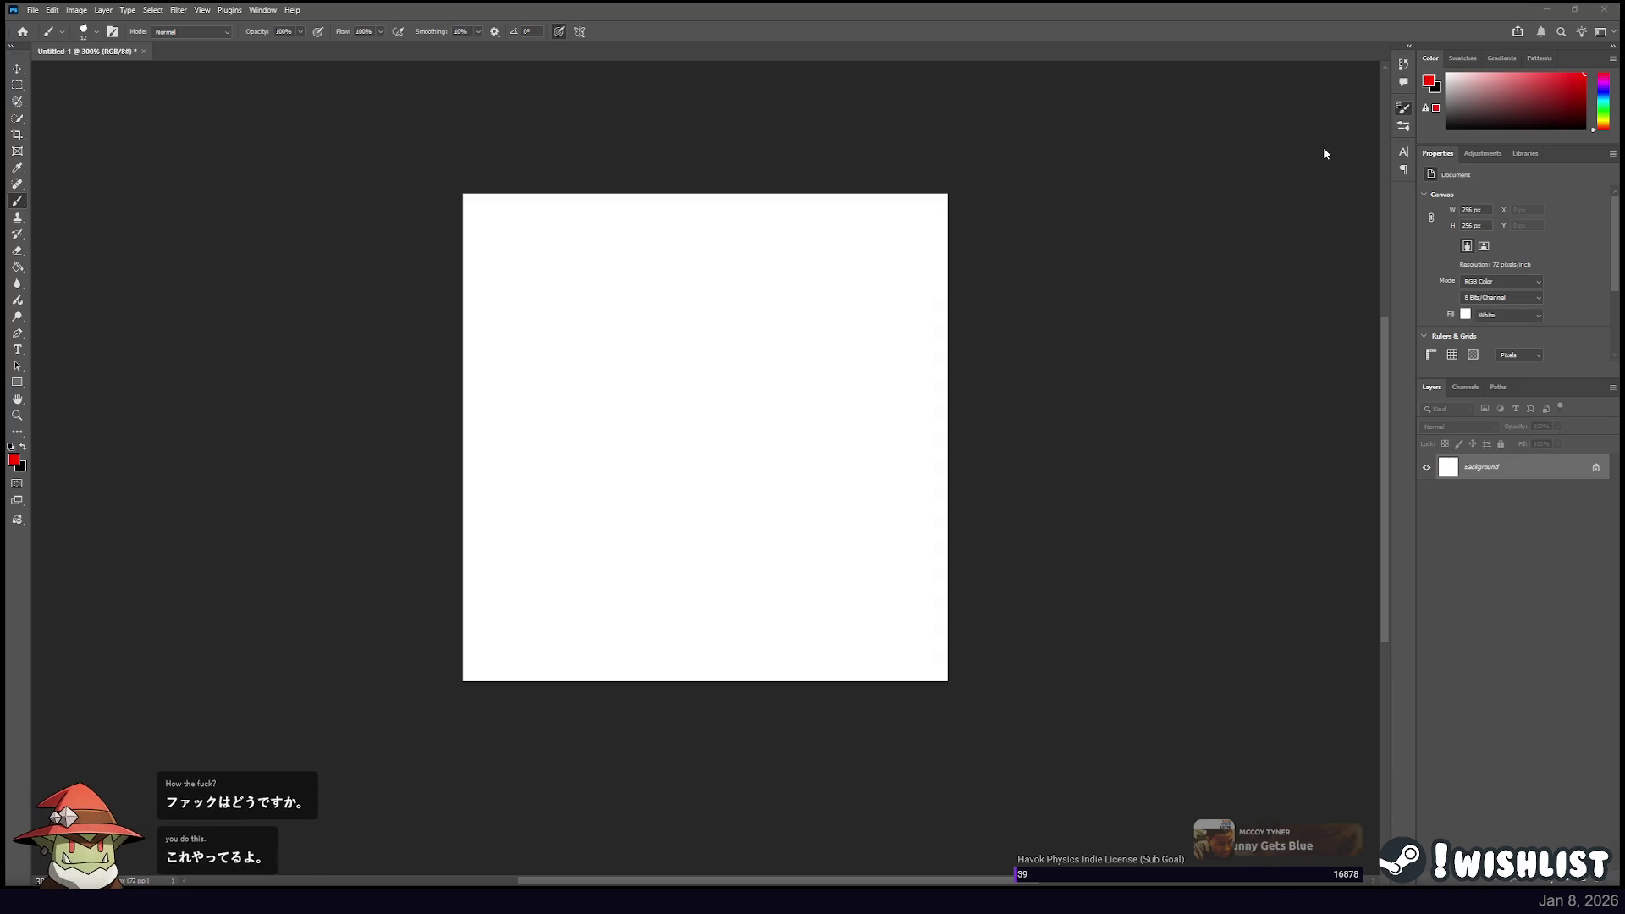
{"action": "left_click_drag", "start_coordinate": [570, 551], "coordinate": [774, 405]}
{"action": "key", "text": "ctrl+z"}
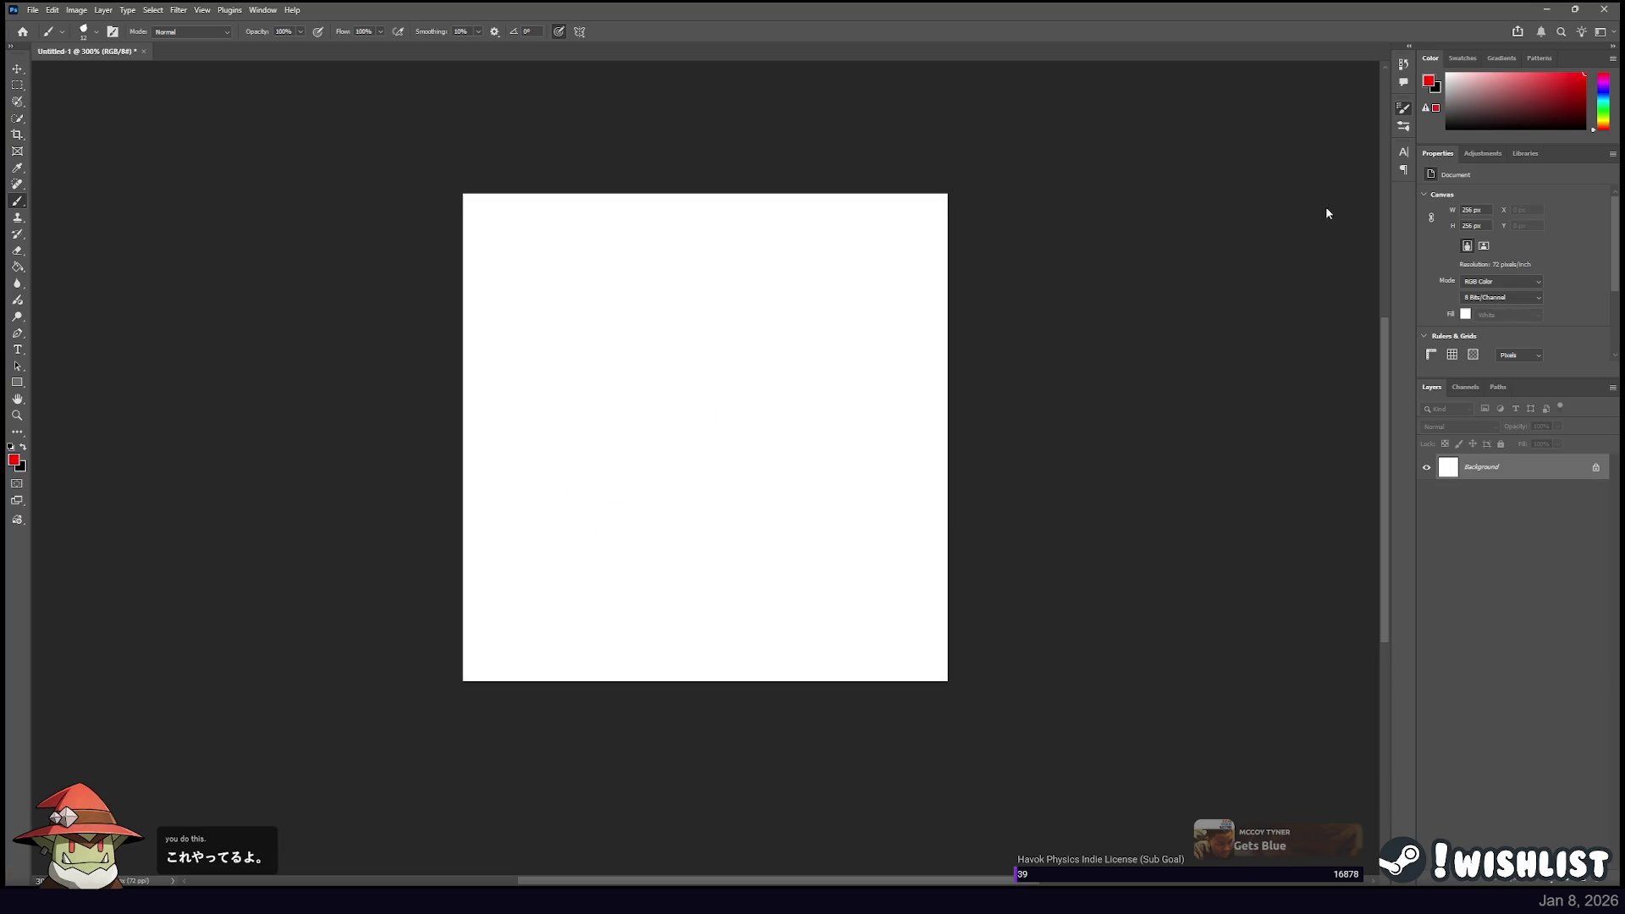
{"action": "mouse_move", "coordinate": [516, 514]}
{"action": "left_mouse_down"}
{"action": "mouse_move", "coordinate": [707, 379]}
{"action": "mouse_move", "coordinate": [786, 294]}
{"action": "left_mouse_up"}
{"action": "key", "text": "ctrl+z"}
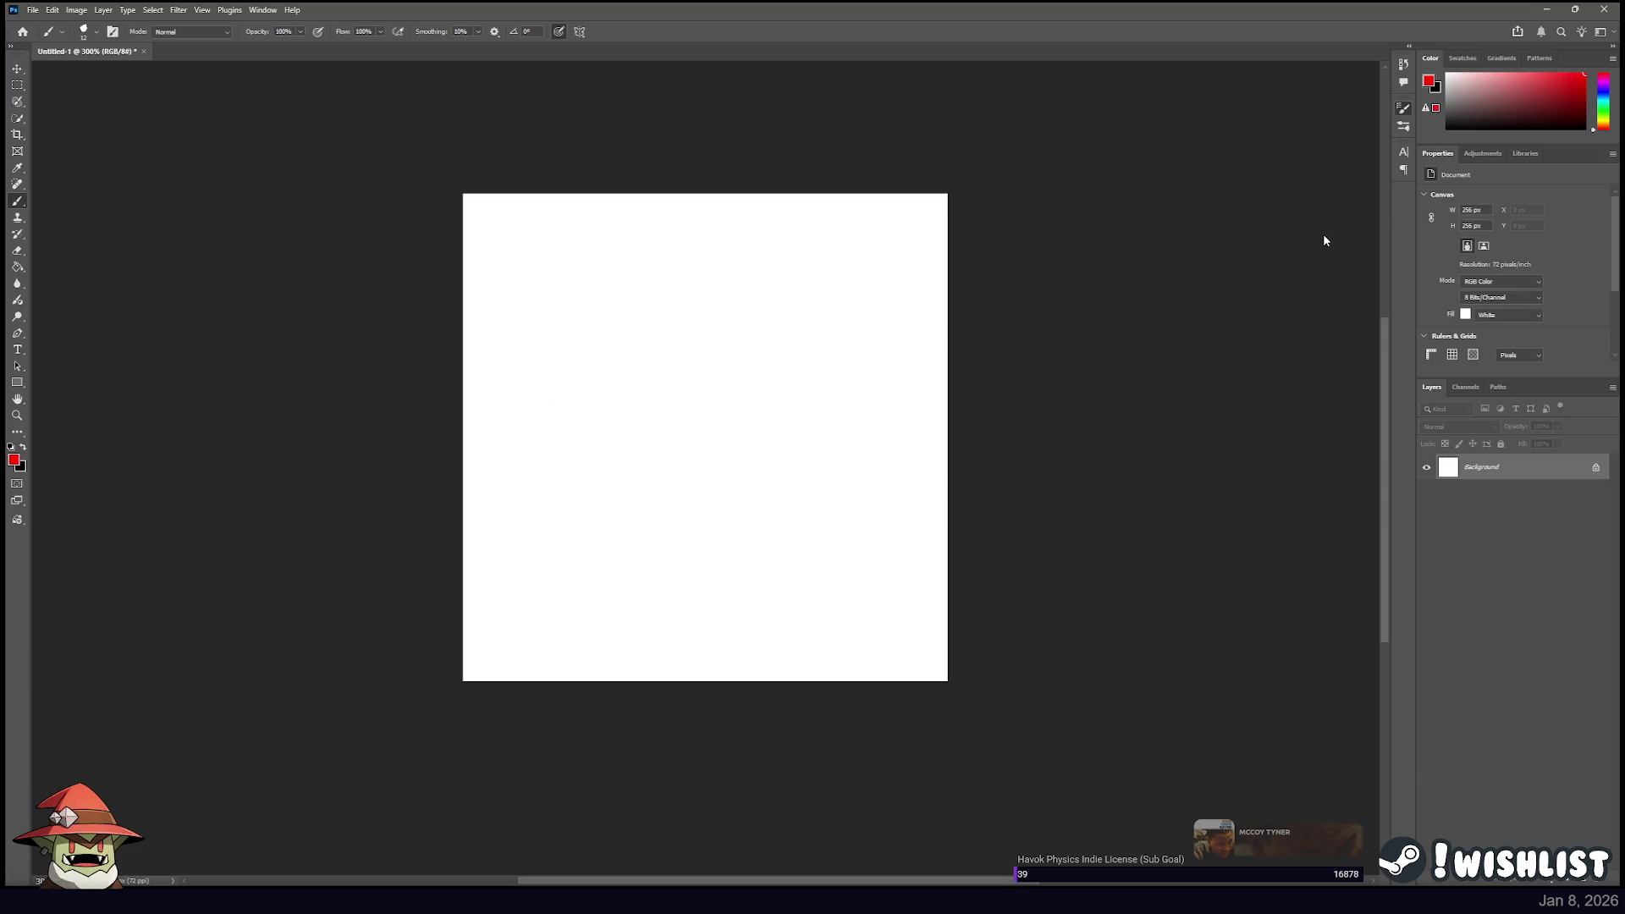
{"action": "left_click_drag", "start_coordinate": [508, 490], "coordinate": [790, 366]}
{"action": "key", "text": "ctrl+z"}
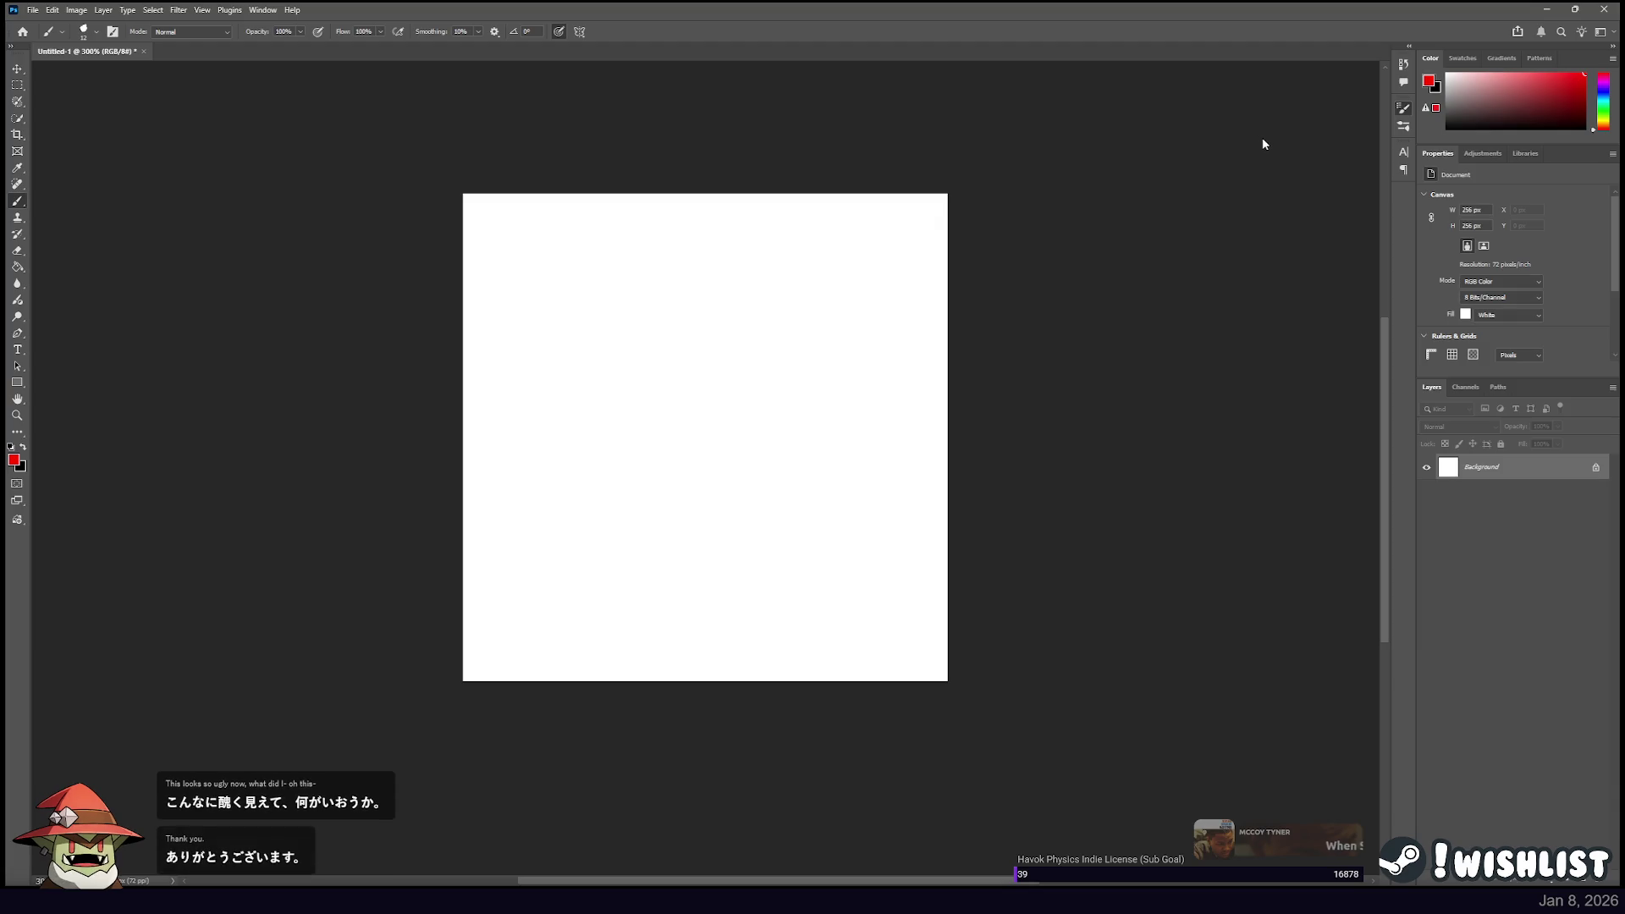
{"action": "mouse_move", "coordinate": [555, 518]}
{"action": "left_mouse_down"}
{"action": "mouse_move", "coordinate": [740, 389]}
{"action": "mouse_move", "coordinate": [573, 283]}
{"action": "mouse_move", "coordinate": [789, 250]}
{"action": "left_mouse_up"}
{"action": "key", "text": "ctrl+z"}
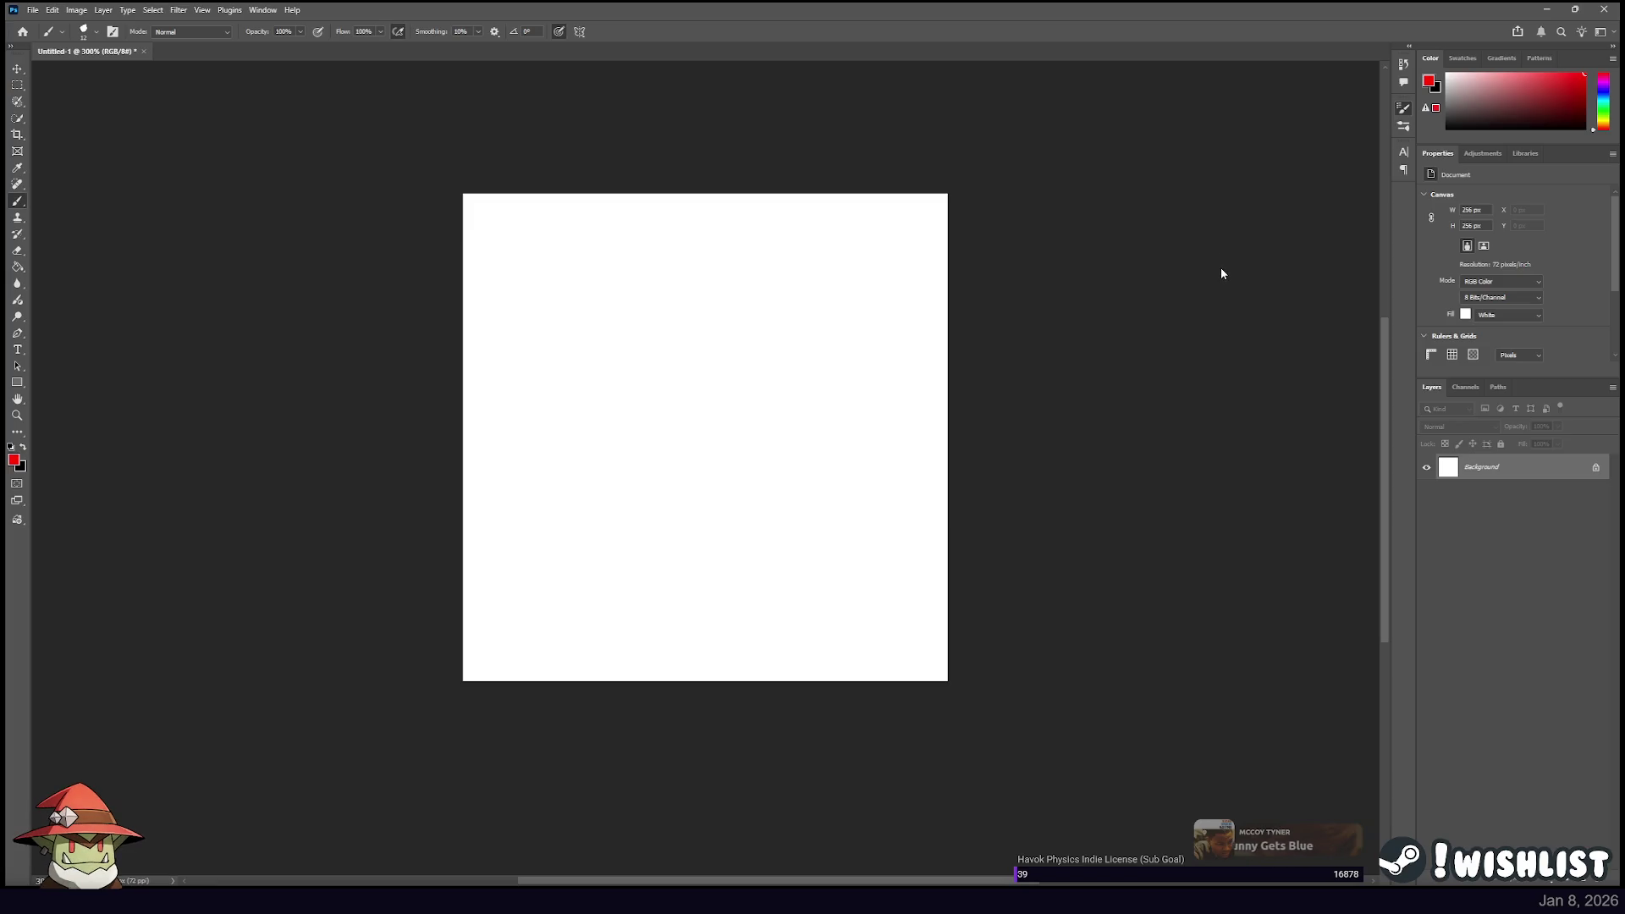
{"action": "scroll", "coordinate": [1307, 217], "scroll_direction": "down", "scroll_amount": 2}
{"action": "scroll", "coordinate": [1308, 279], "scroll_direction": "up", "scroll_amount": 1}
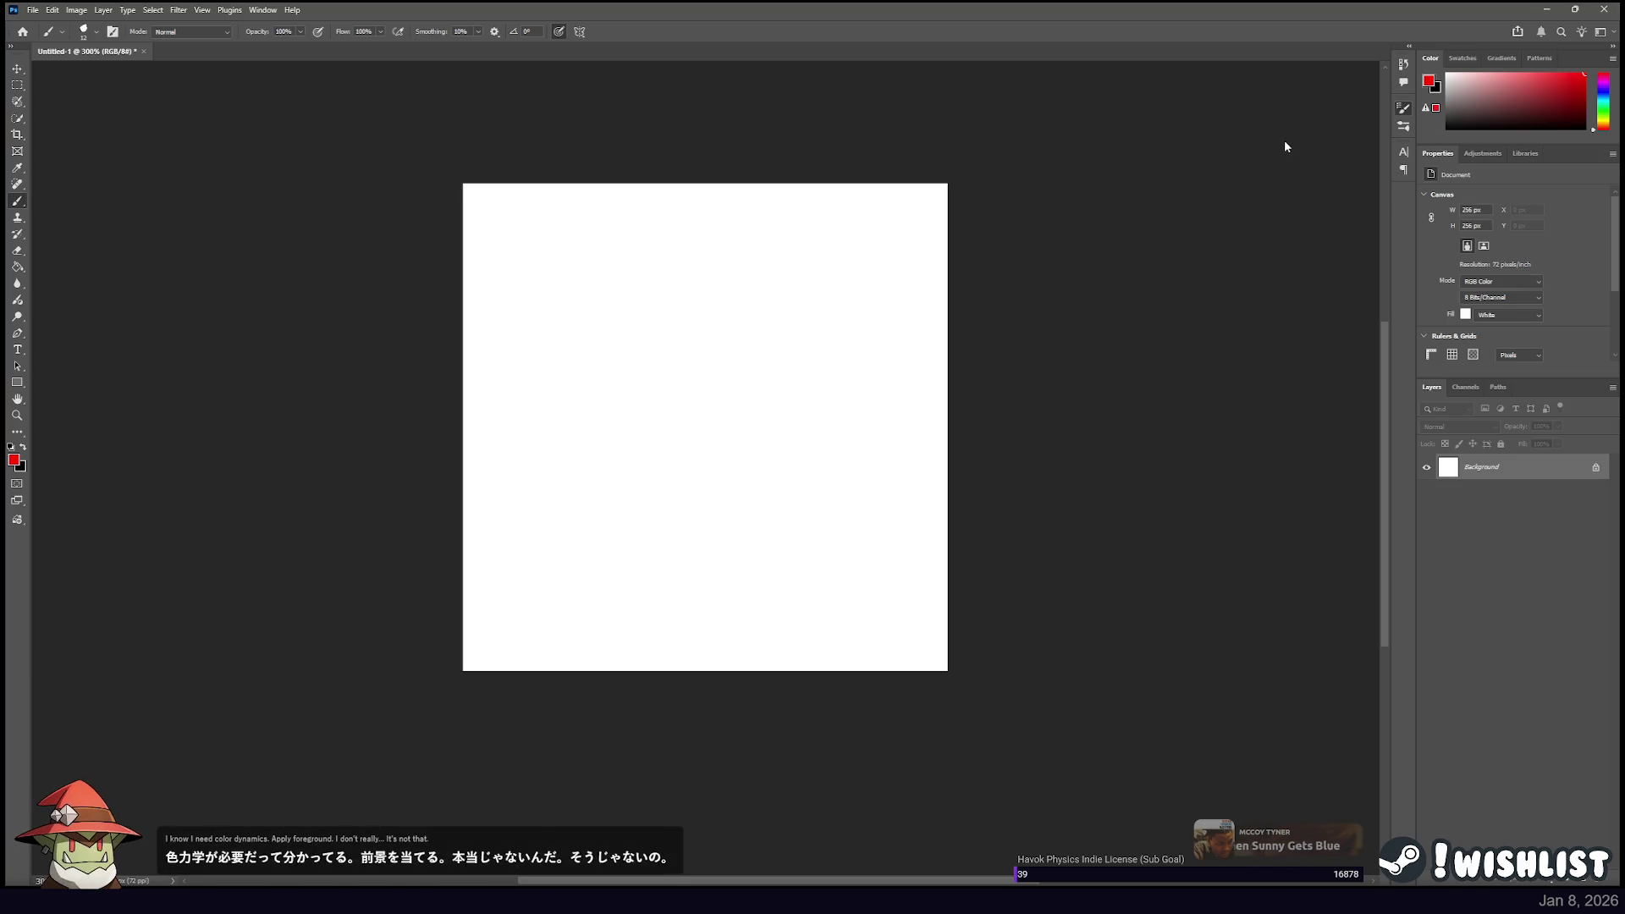
{"action": "mouse_move", "coordinate": [654, 397]}
{"action": "left_mouse_down"}
{"action": "mouse_move", "coordinate": [812, 330]}
{"action": "mouse_move", "coordinate": [729, 343]}
{"action": "left_mouse_up"}
{"action": "key", "text": "ctrl+z"}
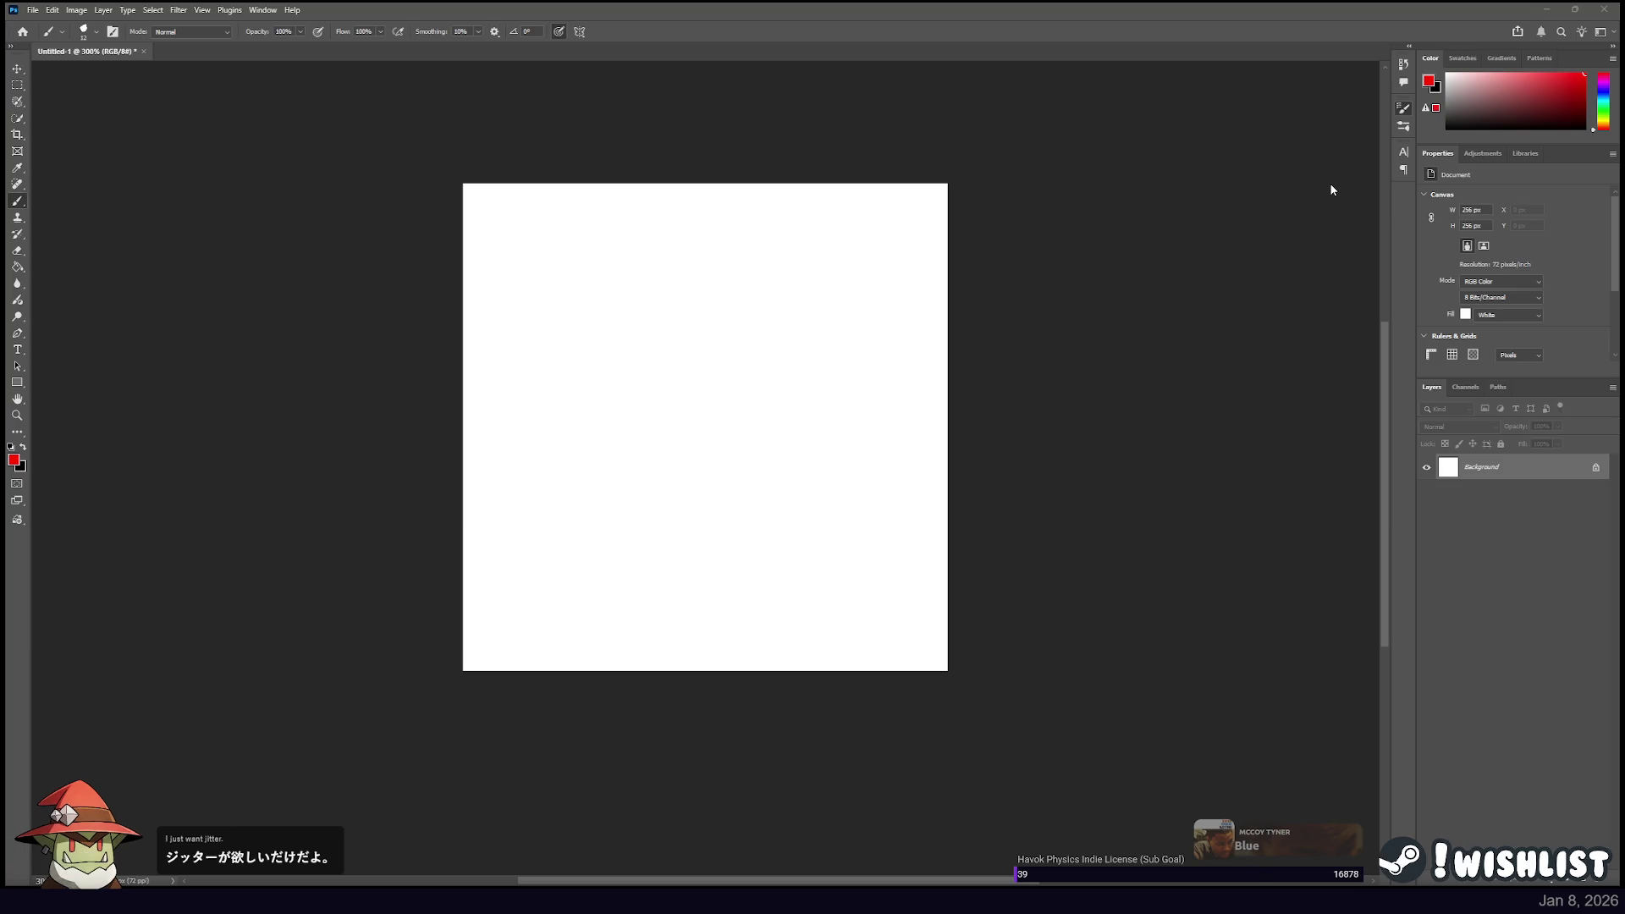
{"action": "left_click_drag", "start_coordinate": [527, 460], "coordinate": [882, 315]}
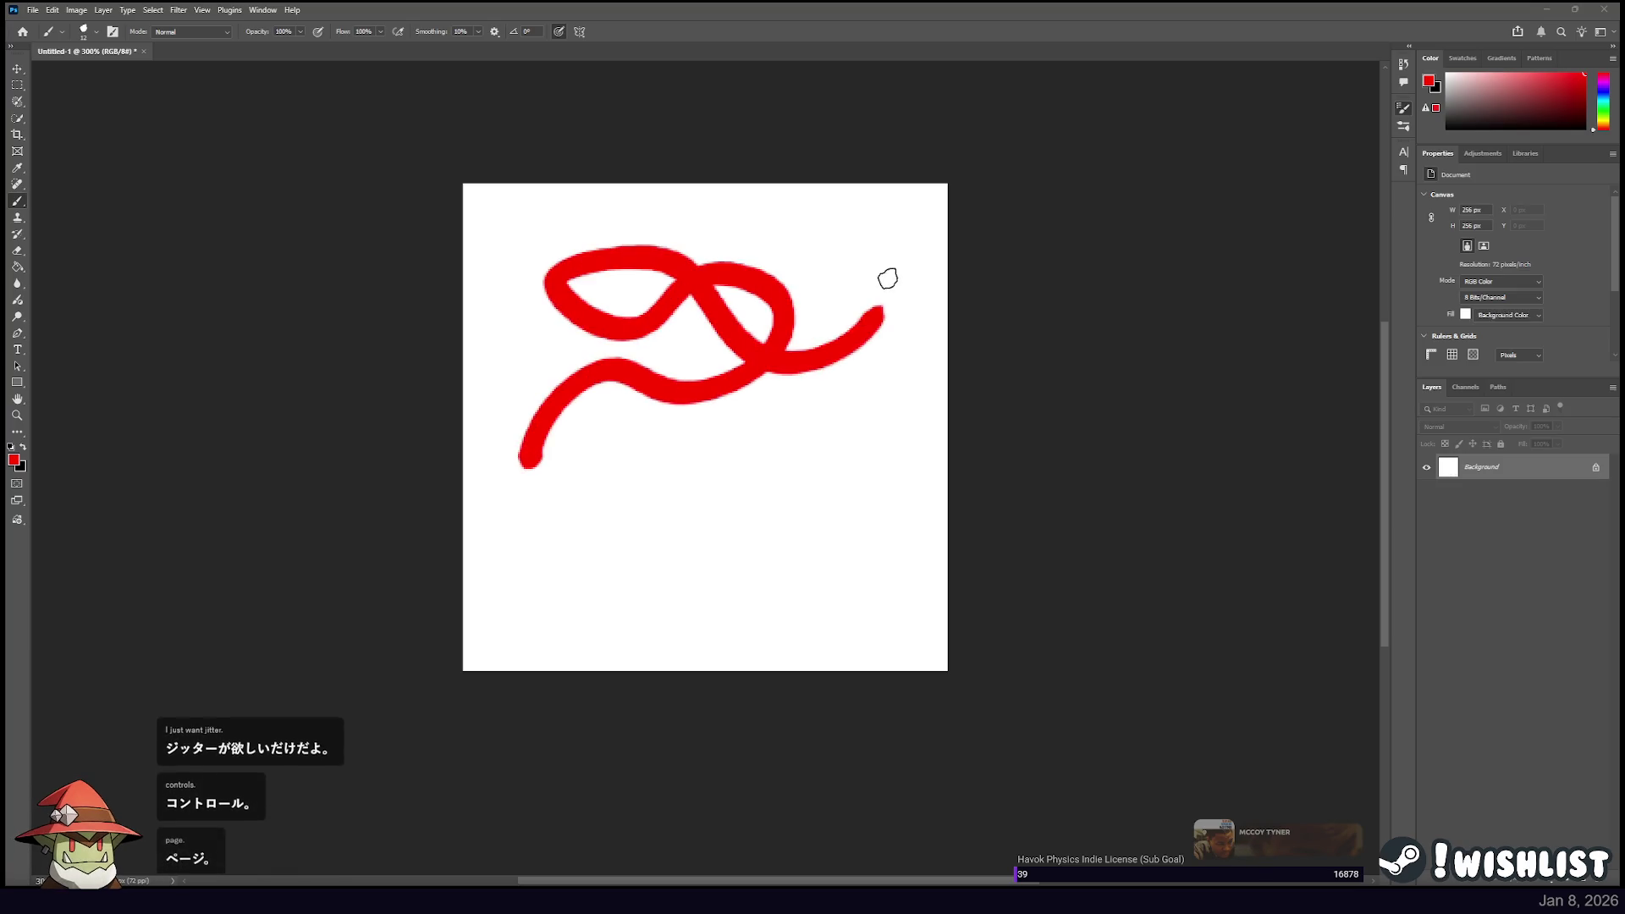
{"action": "key", "text": "ctrl+z"}
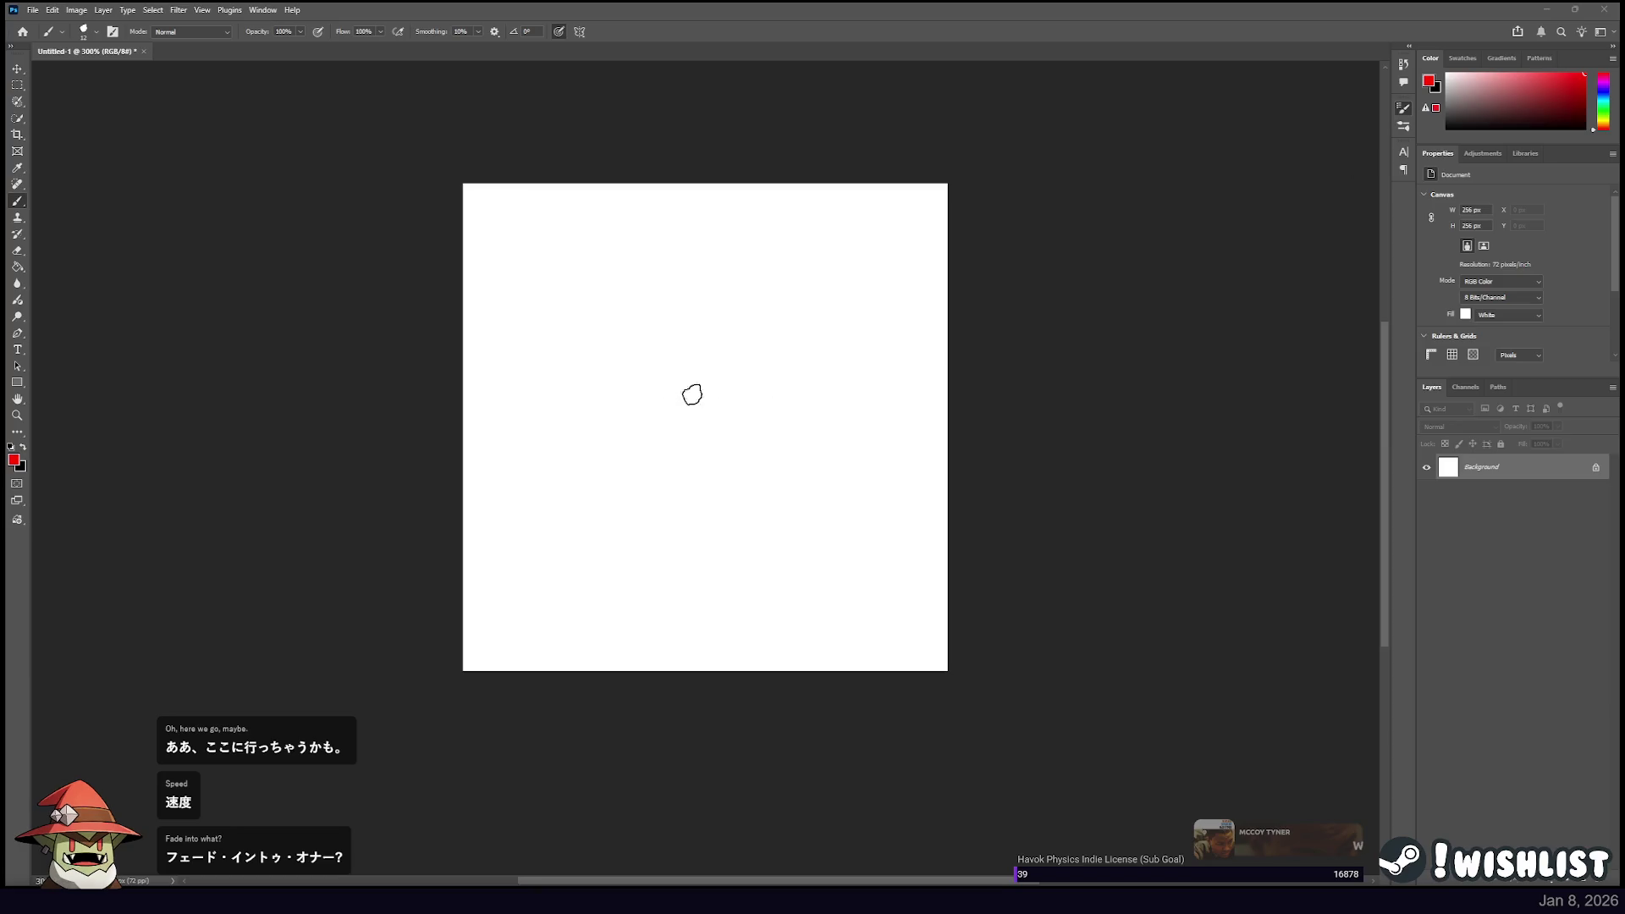
{"action": "left_click_drag", "start_coordinate": [533, 485], "coordinate": [763, 241]}
{"action": "key", "text": "ctrl+z"}
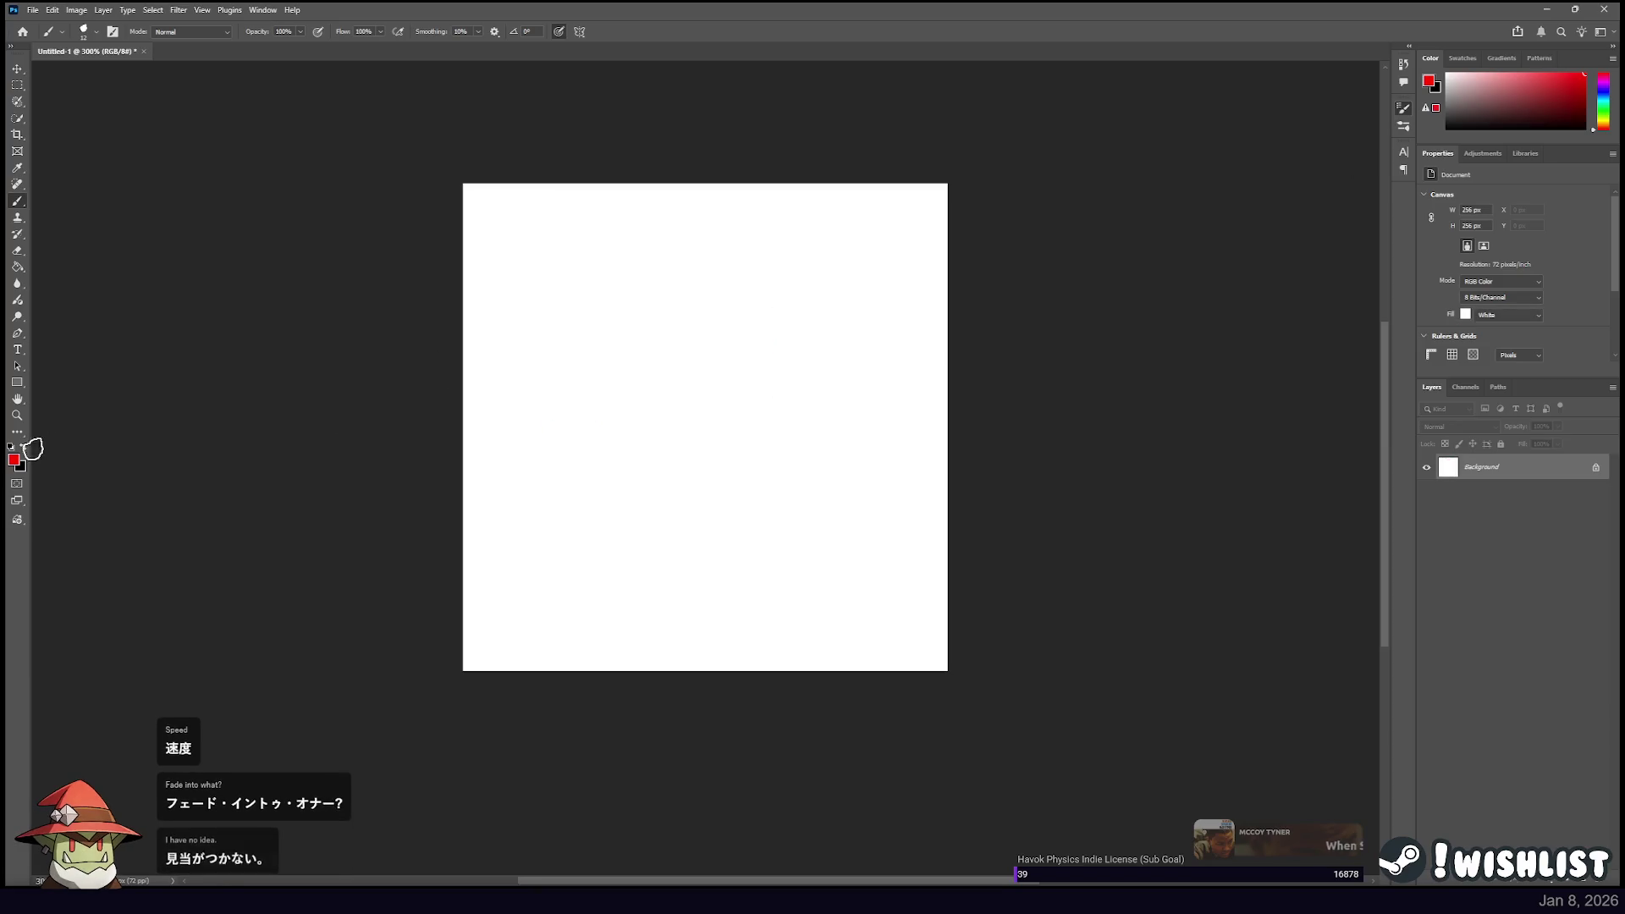
Swap to black foreground with red secondary, then paint and undo black and dark-red test scribbles.
{"action": "left_click", "coordinate": [22, 445]}
{"action": "mouse_move", "coordinate": [518, 414]}
{"action": "left_mouse_down"}
{"action": "mouse_move", "coordinate": [706, 407]}
{"action": "mouse_move", "coordinate": [748, 324]}
{"action": "mouse_move", "coordinate": [784, 411]}
{"action": "mouse_move", "coordinate": [624, 268]}
{"action": "mouse_move", "coordinate": [589, 332]}
{"action": "mouse_move", "coordinate": [812, 305]}
{"action": "mouse_move", "coordinate": [749, 381]}
{"action": "mouse_move", "coordinate": [711, 319]}
{"action": "left_mouse_up"}
{"action": "key", "text": "ctrl+z"}
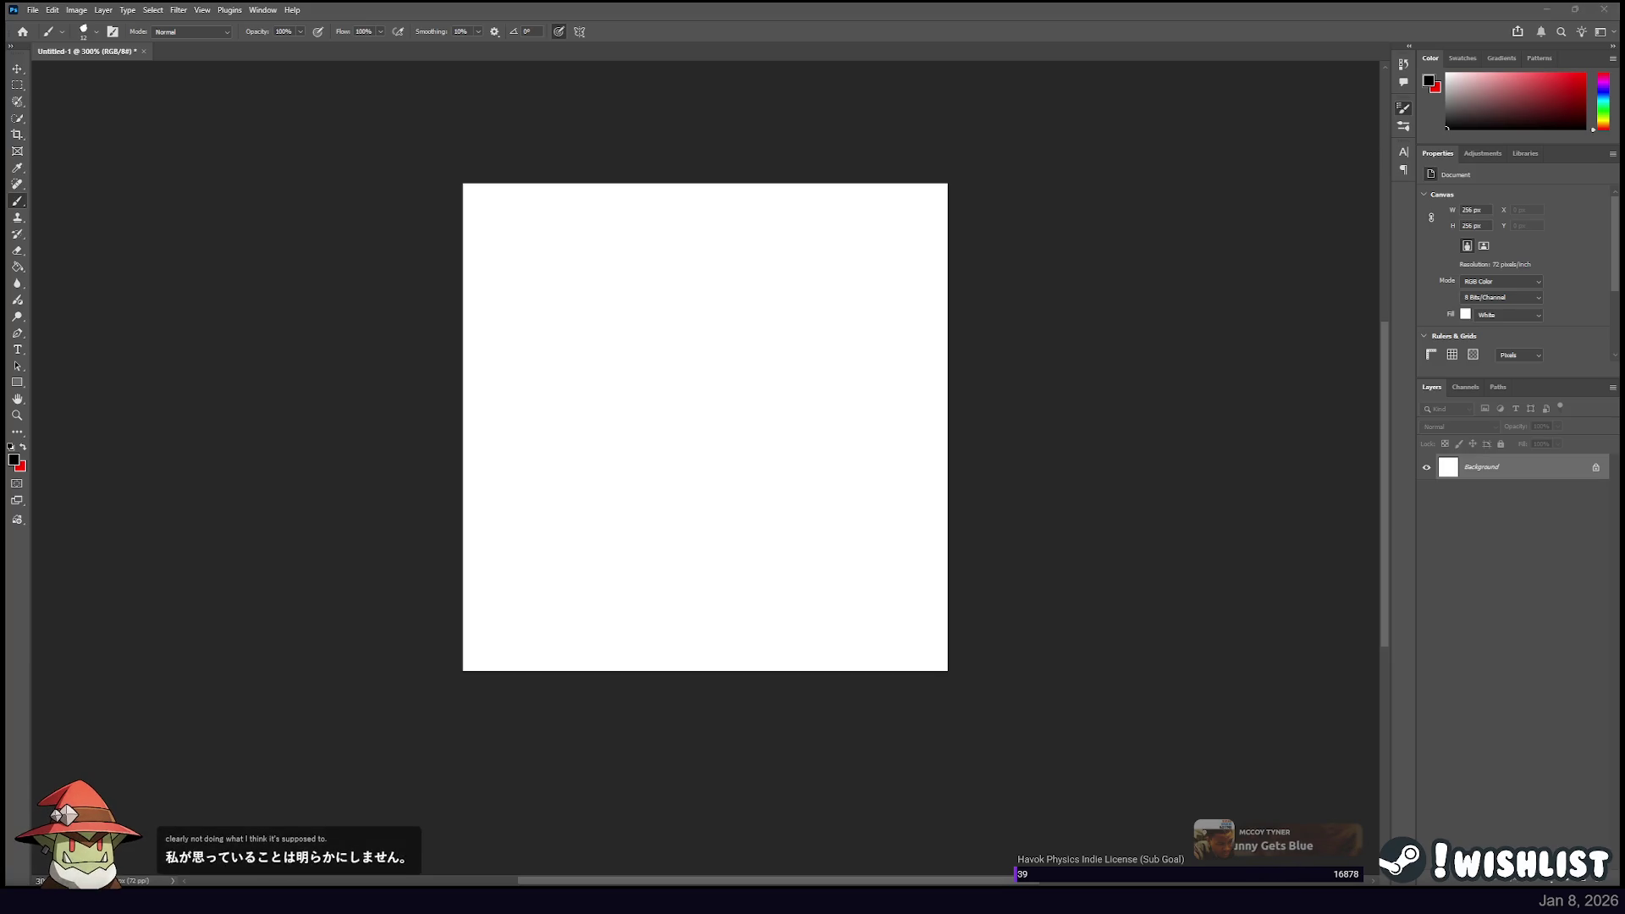
{"action": "left_click_drag", "start_coordinate": [580, 403], "coordinate": [752, 354]}
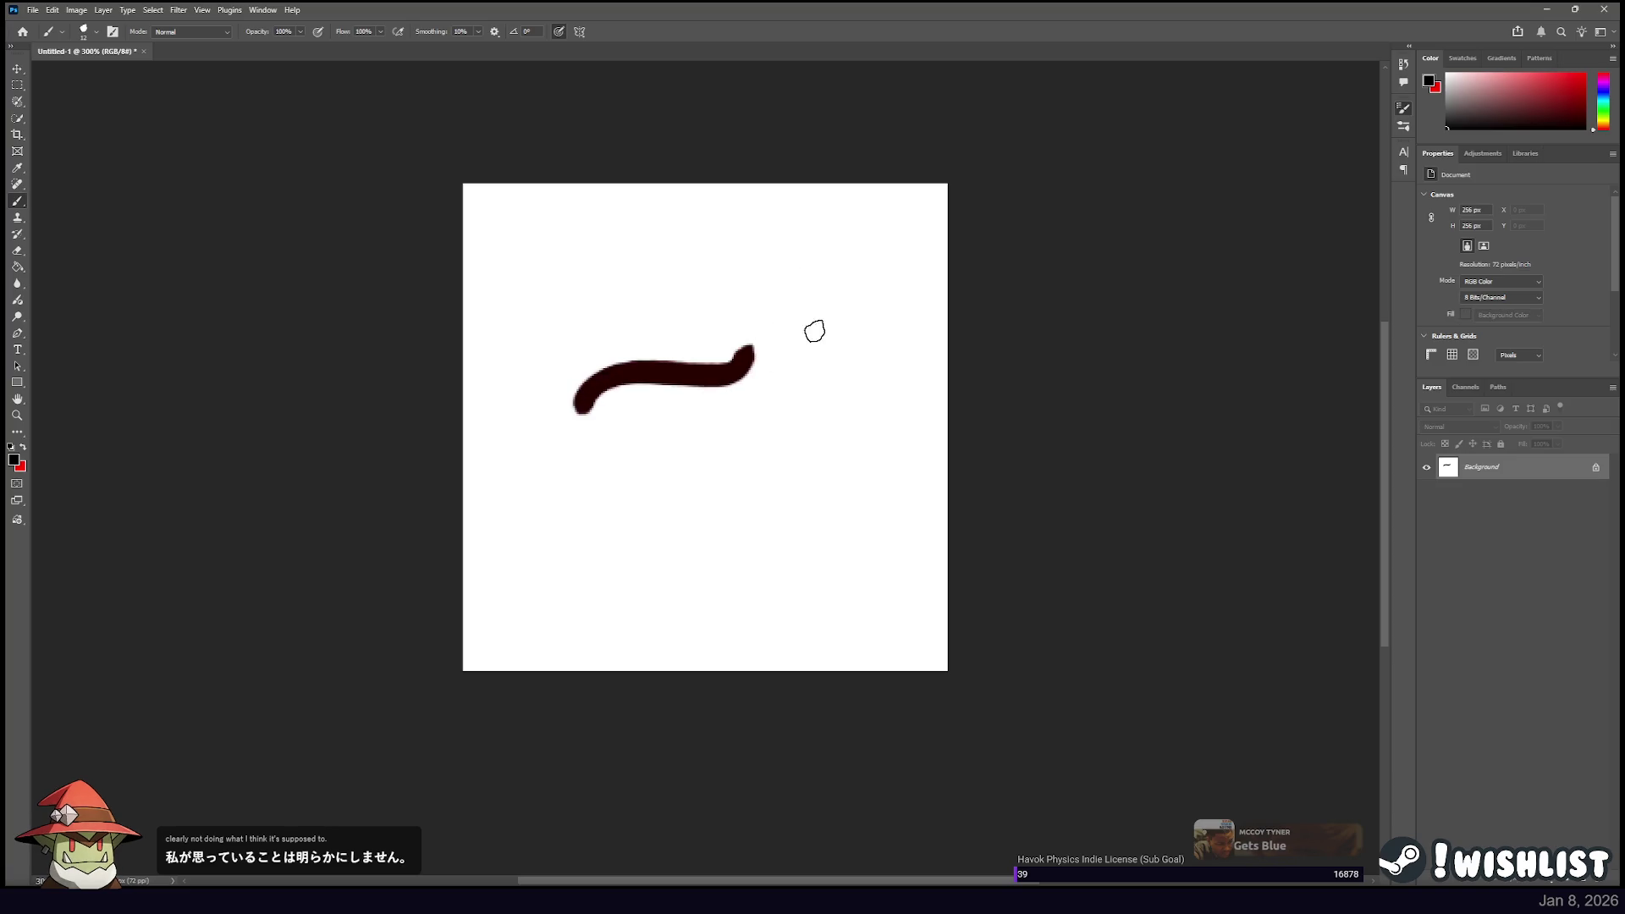
{"action": "key", "text": "ctrl+z"}
{"action": "left_click_drag", "start_coordinate": [562, 454], "coordinate": [660, 382]}
{"action": "mouse_move", "coordinate": [779, 431]}
{"action": "left_mouse_down"}
{"action": "mouse_move", "coordinate": [566, 491]}
{"action": "mouse_move", "coordinate": [690, 518]}
{"action": "mouse_move", "coordinate": [547, 552]}
{"action": "left_mouse_up"}
{"action": "key", "text": "ctrl+z"}
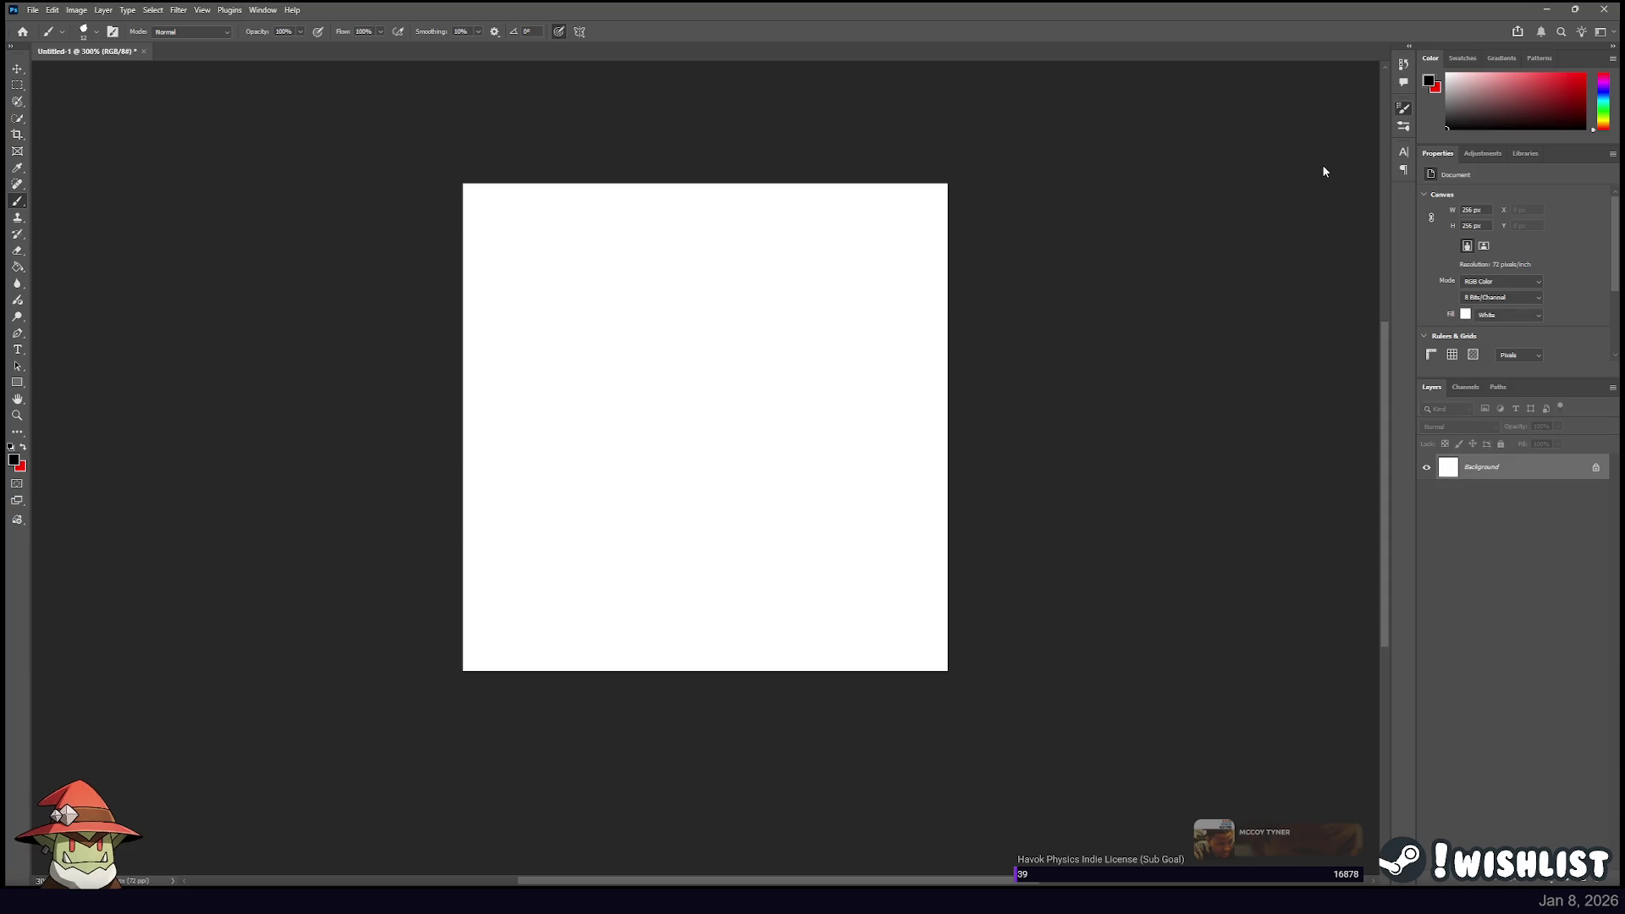
{"action": "mouse_move", "coordinate": [813, 273]}
{"action": "left_mouse_down"}
{"action": "mouse_move", "coordinate": [715, 283]}
{"action": "mouse_move", "coordinate": [551, 370]}
{"action": "mouse_move", "coordinate": [820, 355]}
{"action": "mouse_move", "coordinate": [571, 406]}
{"action": "mouse_move", "coordinate": [649, 309]}
{"action": "mouse_move", "coordinate": [548, 335]}
{"action": "mouse_move", "coordinate": [719, 244]}
{"action": "mouse_move", "coordinate": [631, 239]}
{"action": "mouse_move", "coordinate": [571, 305]}
{"action": "mouse_move", "coordinate": [507, 471]}
{"action": "mouse_move", "coordinate": [620, 621]}
{"action": "left_mouse_up"}
{"action": "key", "text": "ctrl+z"}
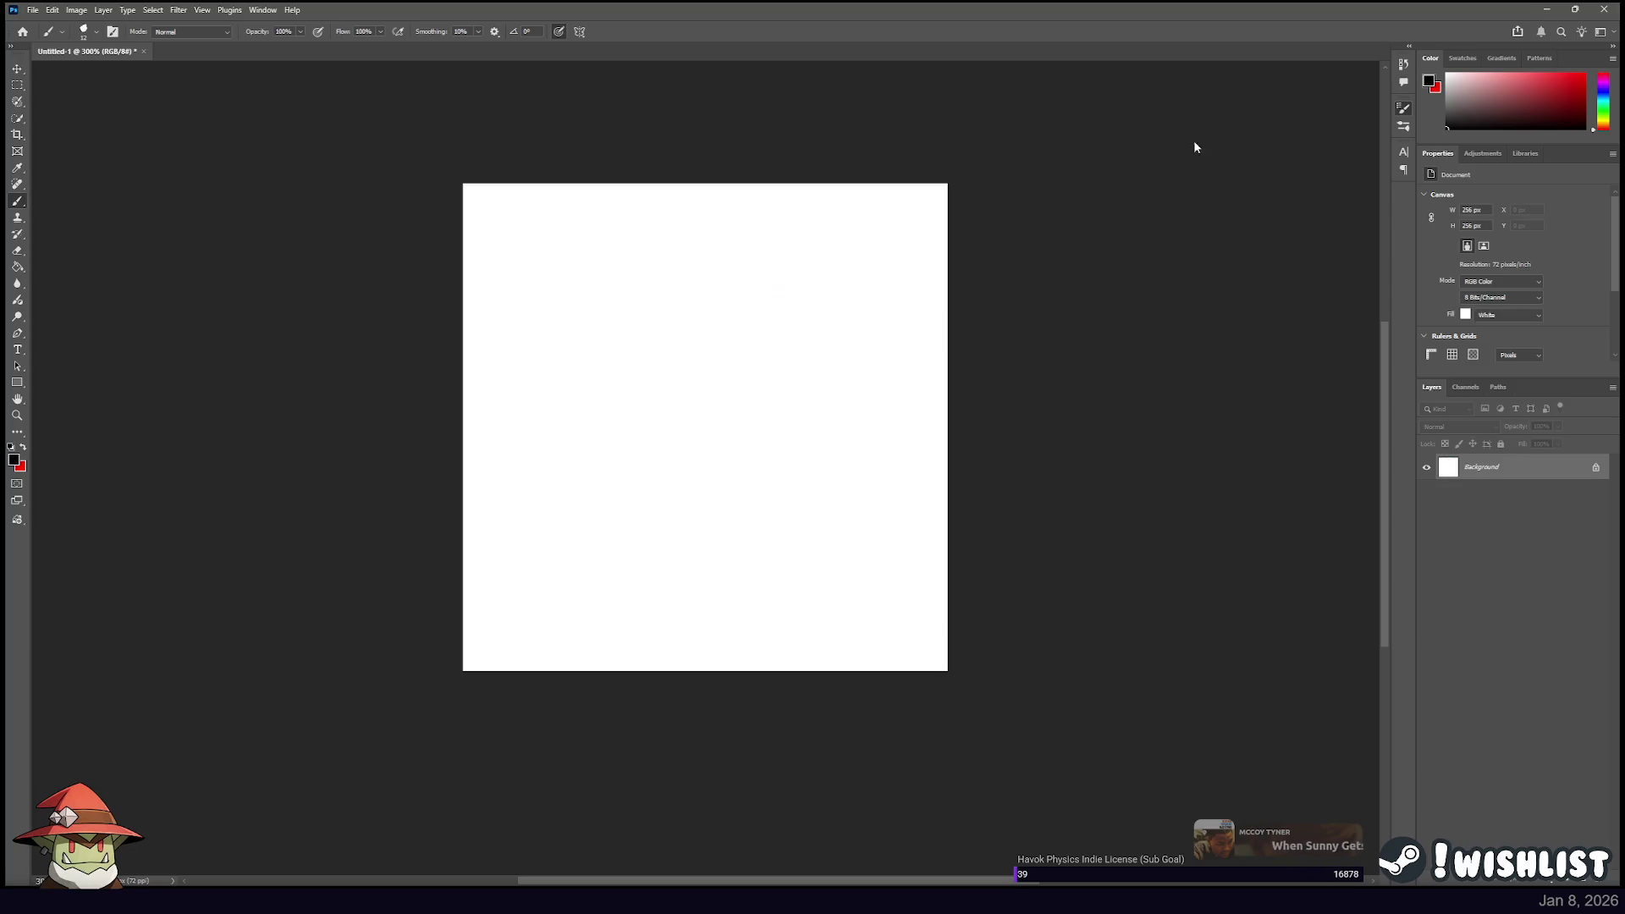
{"action": "mouse_move", "coordinate": [606, 334]}
{"action": "left_mouse_down"}
{"action": "mouse_move", "coordinate": [627, 418]}
{"action": "mouse_move", "coordinate": [711, 392]}
{"action": "mouse_move", "coordinate": [785, 307]}
{"action": "mouse_move", "coordinate": [596, 265]}
{"action": "mouse_move", "coordinate": [546, 299]}
{"action": "mouse_move", "coordinate": [548, 348]}
{"action": "left_mouse_up"}
{"action": "key", "text": "ctrl+z"}
{"action": "mouse_move", "coordinate": [749, 276]}
{"action": "left_mouse_down"}
{"action": "mouse_move", "coordinate": [652, 388]}
{"action": "mouse_move", "coordinate": [653, 534]}
{"action": "mouse_move", "coordinate": [698, 534]}
{"action": "left_mouse_up"}
{"action": "key", "text": "ctrl+z"}
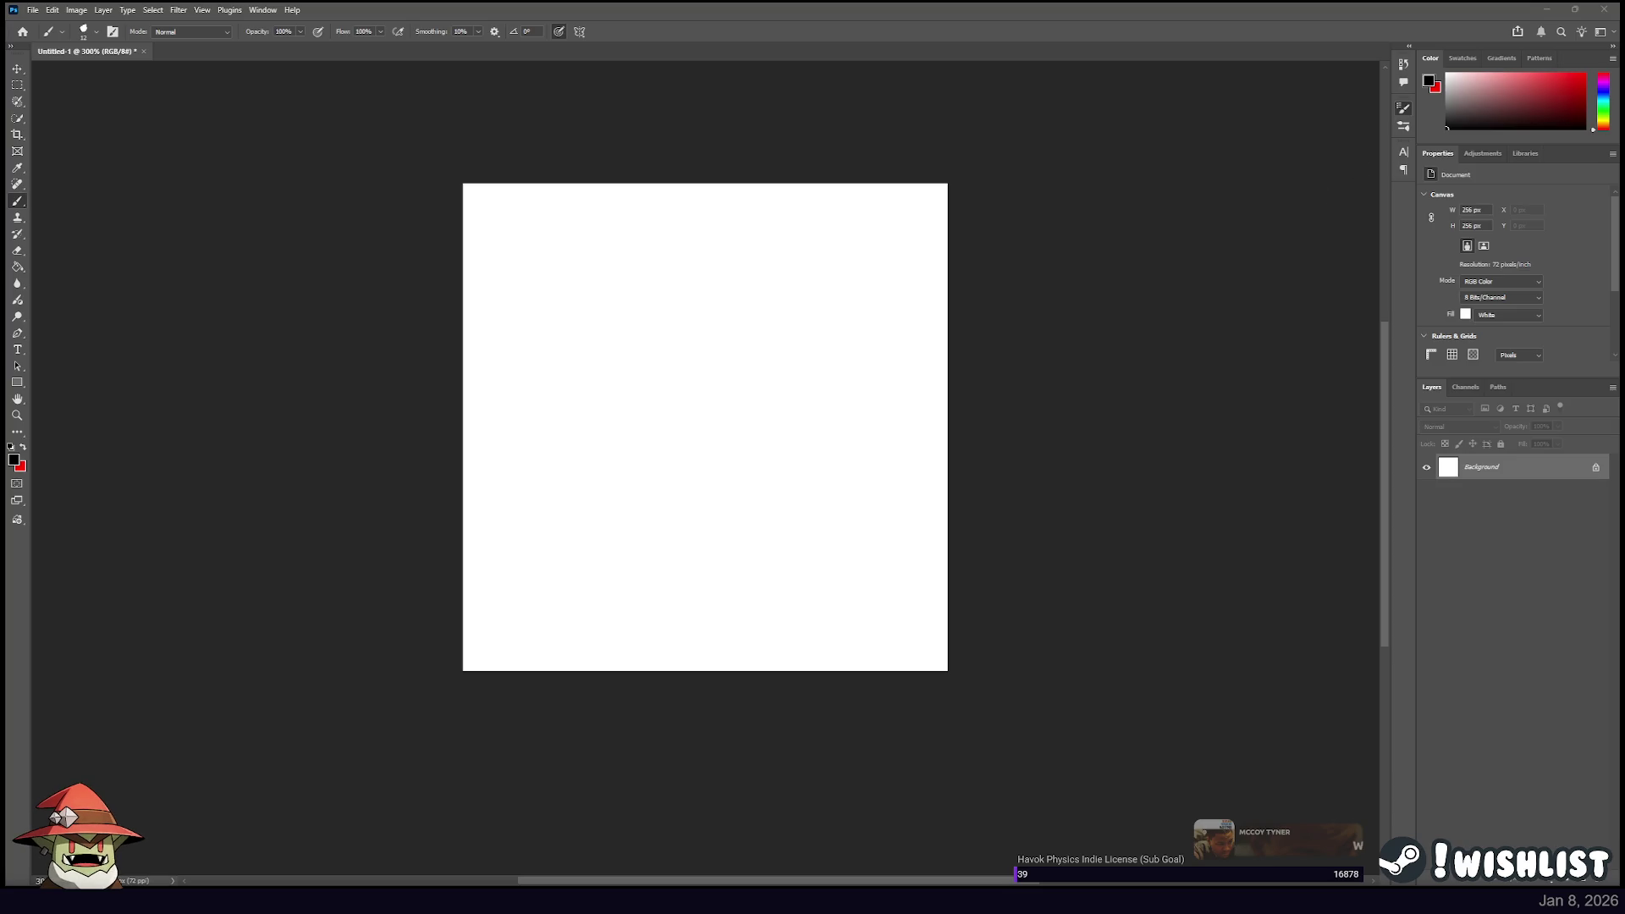
{"action": "left_click_drag", "start_coordinate": [918, 288], "coordinate": [759, 332]}
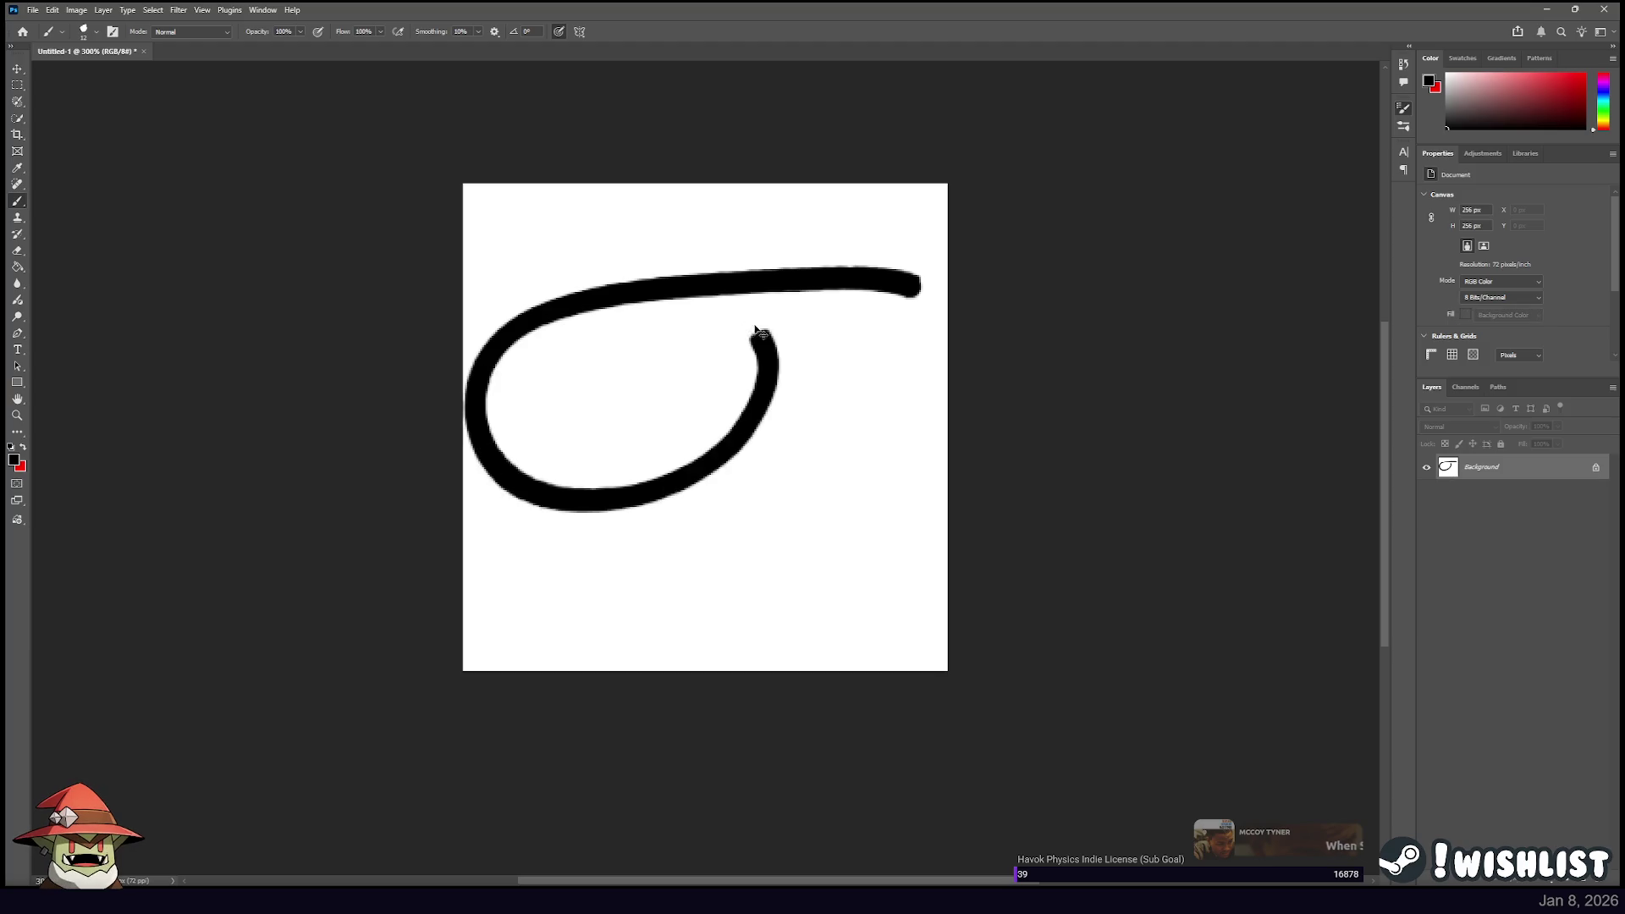
{"action": "key", "text": "ctrl+z"}
{"action": "left_click_drag", "start_coordinate": [871, 281], "coordinate": [712, 343]}
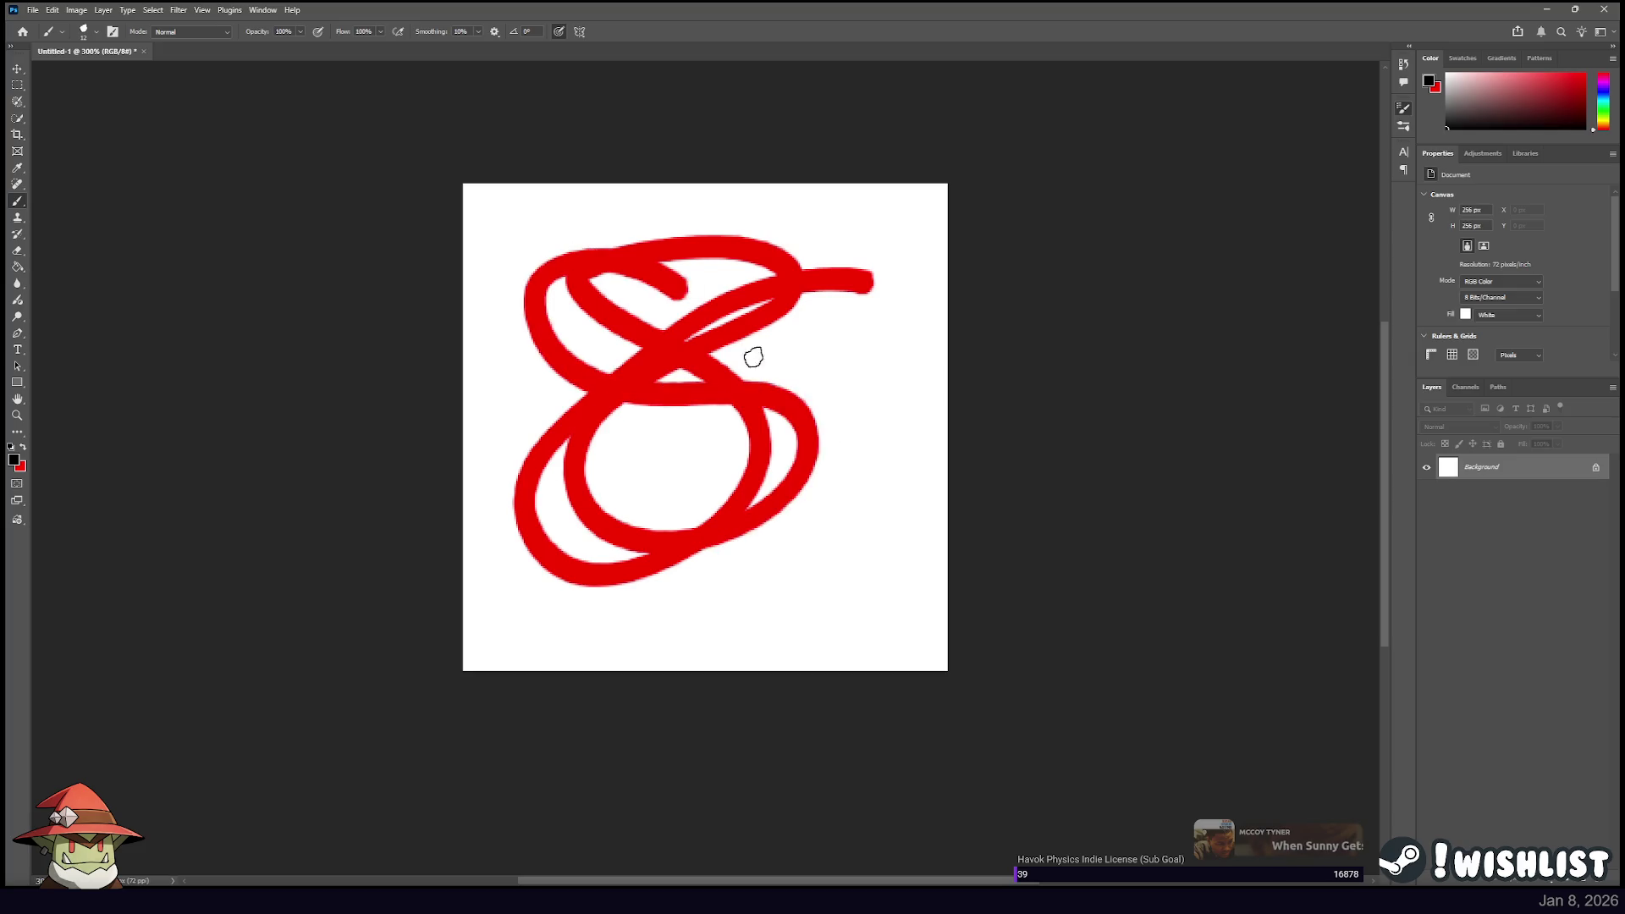
{"action": "left_click_drag", "start_coordinate": [712, 344], "coordinate": [614, 432]}
{"action": "key", "text": "ctrl+z"}
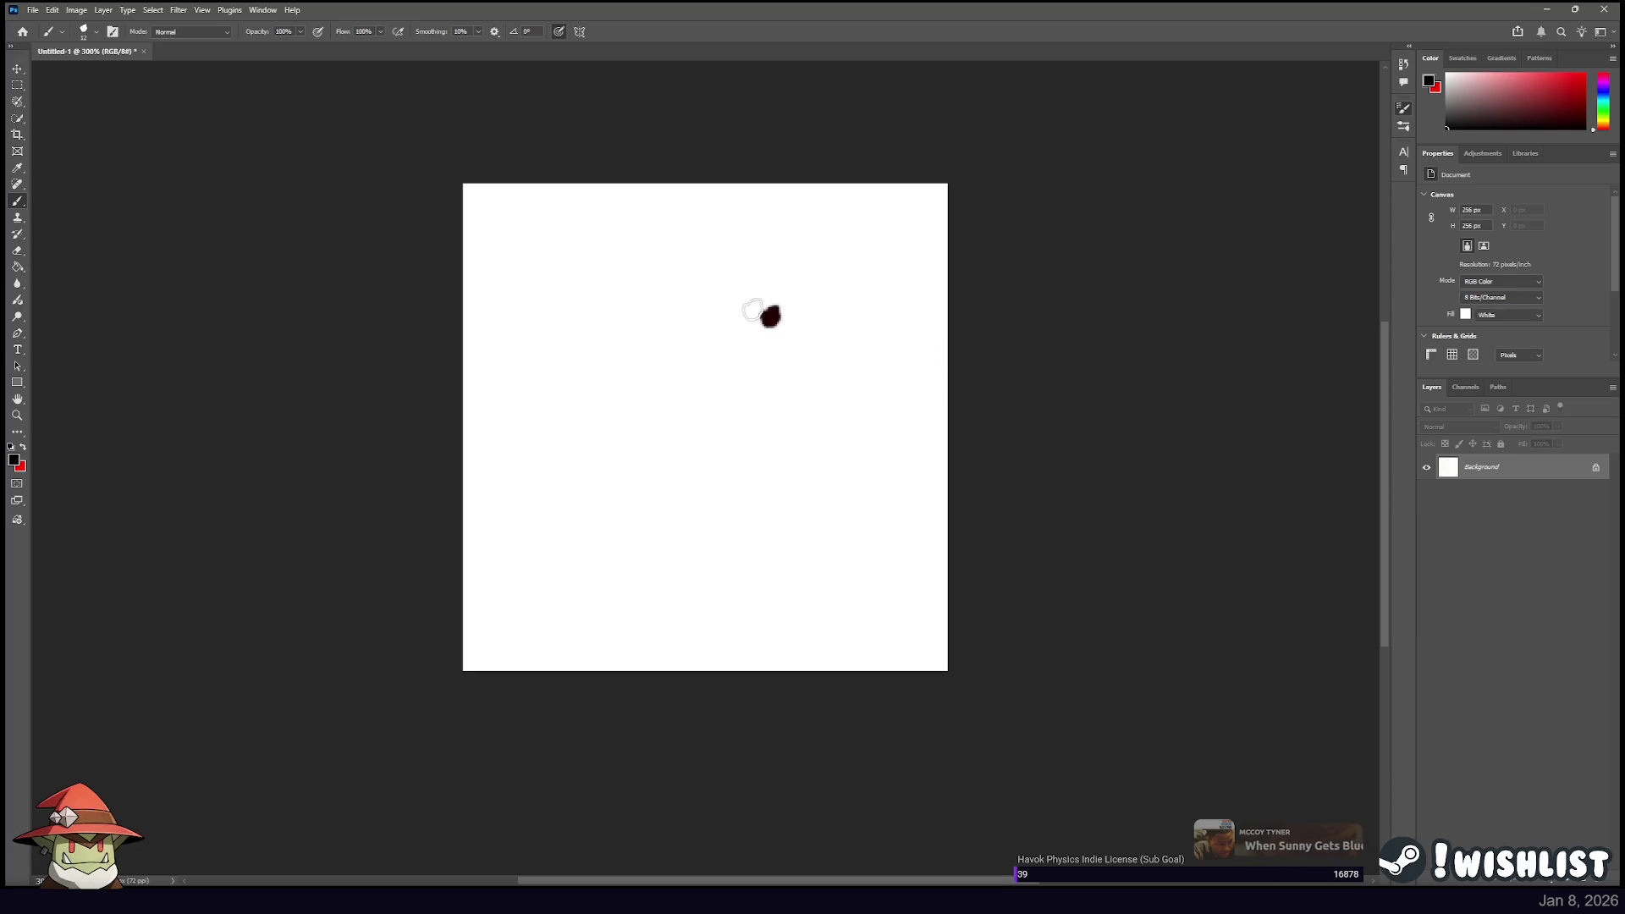
{"action": "left_click_drag", "start_coordinate": [758, 312], "coordinate": [554, 352]}
{"action": "key", "text": "ctrl+z"}
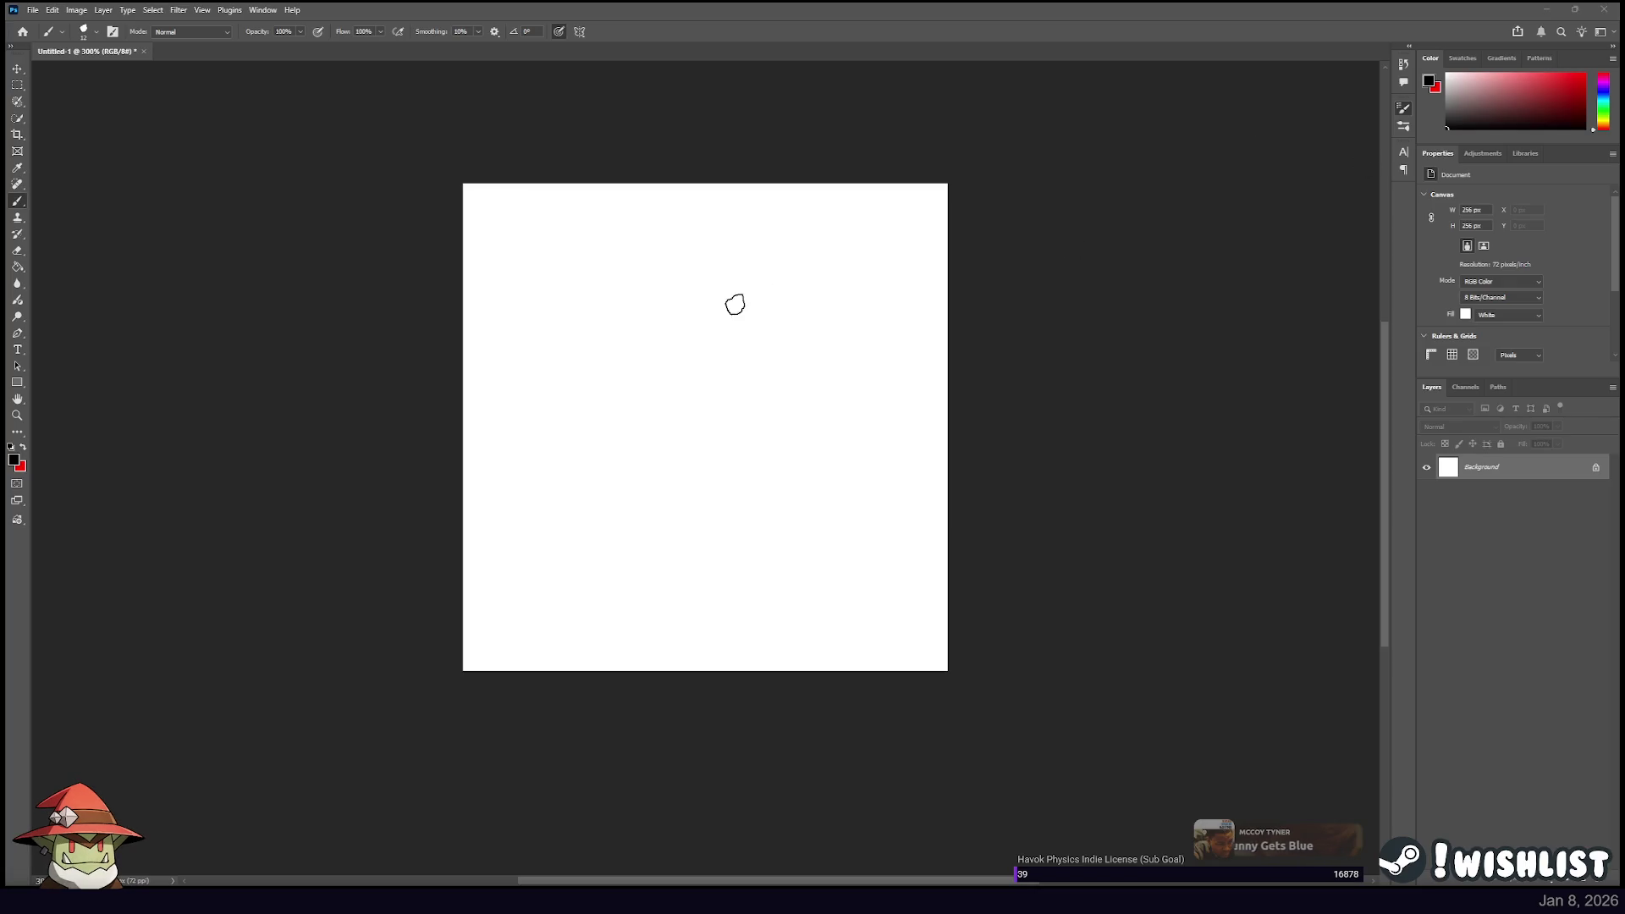
{"action": "mouse_move", "coordinate": [889, 260]}
{"action": "left_mouse_down"}
{"action": "mouse_move", "coordinate": [625, 600]}
{"action": "mouse_move", "coordinate": [715, 429]}
{"action": "mouse_move", "coordinate": [744, 263]}
{"action": "mouse_move", "coordinate": [536, 351]}
{"action": "mouse_move", "coordinate": [831, 353]}
{"action": "left_mouse_up"}
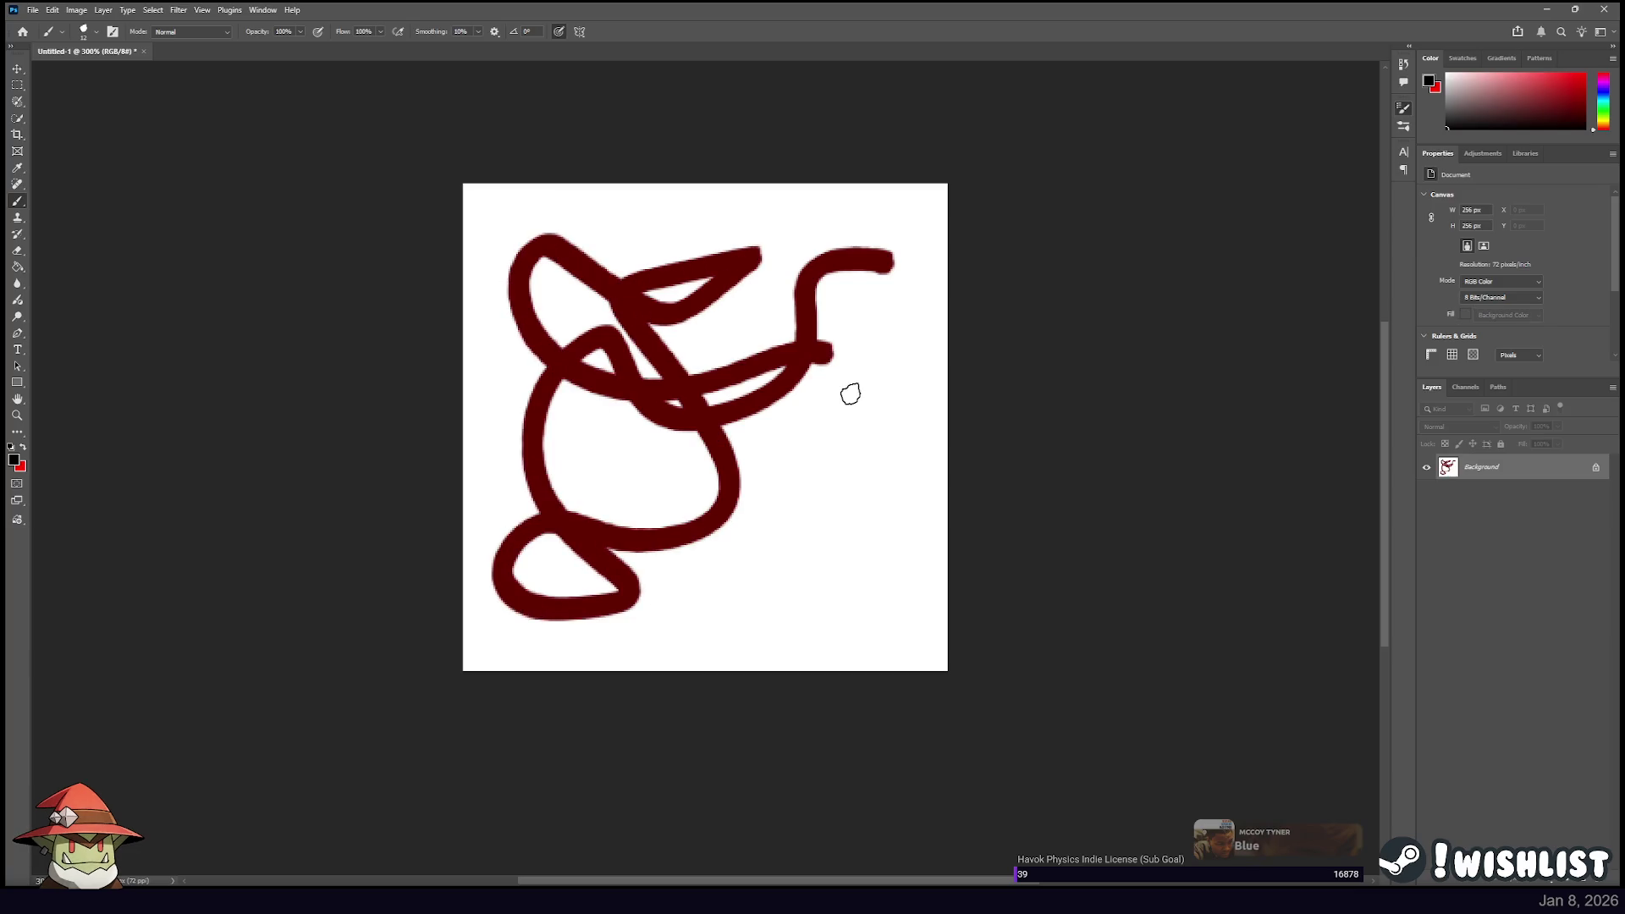
{"action": "key", "text": "F12"}
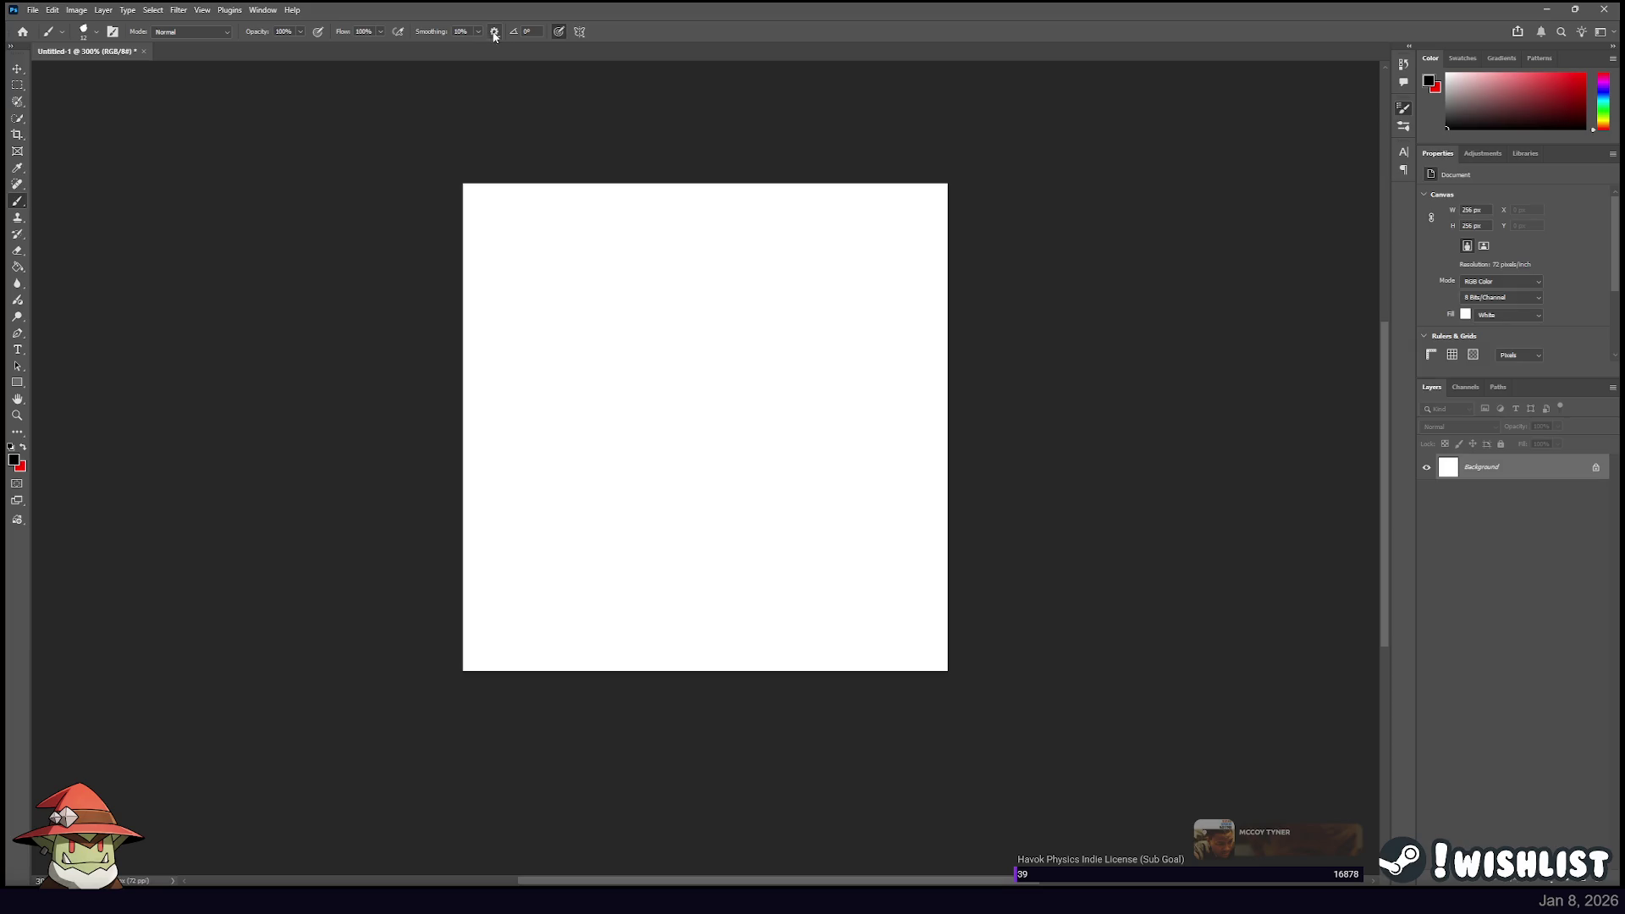
Paint looping black trial strokes across the canvas, wiping each so it stays blank.
{"action": "mouse_move", "coordinate": [825, 335]}
{"action": "left_mouse_down"}
{"action": "mouse_move", "coordinate": [725, 313]}
{"action": "mouse_move", "coordinate": [509, 407]}
{"action": "mouse_move", "coordinate": [709, 338]}
{"action": "mouse_move", "coordinate": [843, 236]}
{"action": "left_mouse_up"}
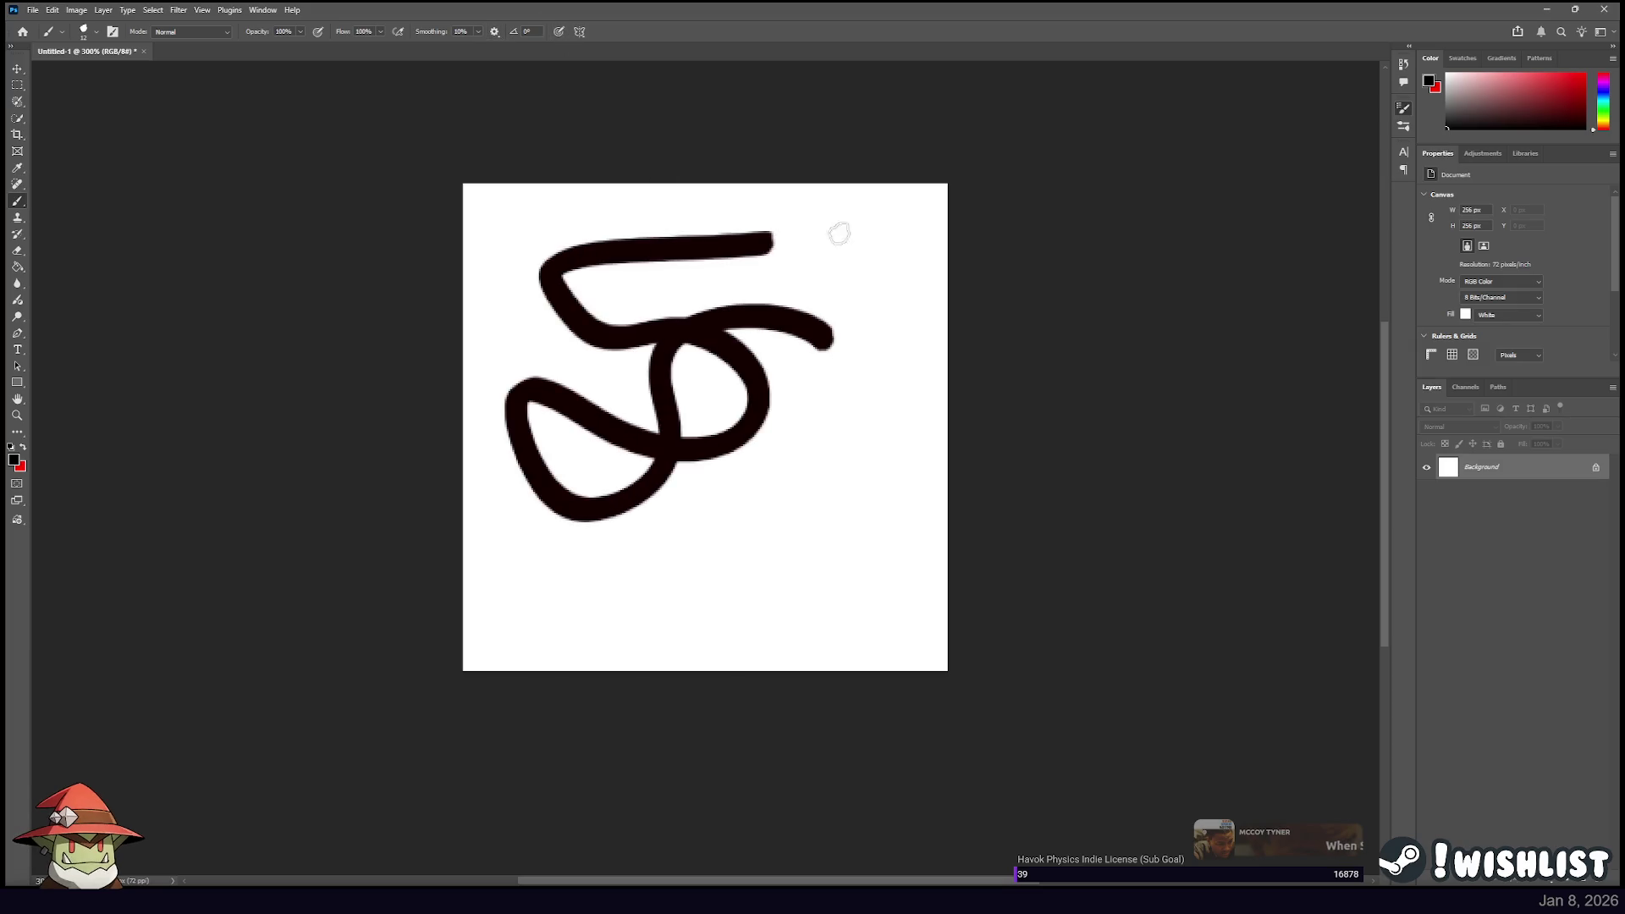
{"action": "key", "text": "F12"}
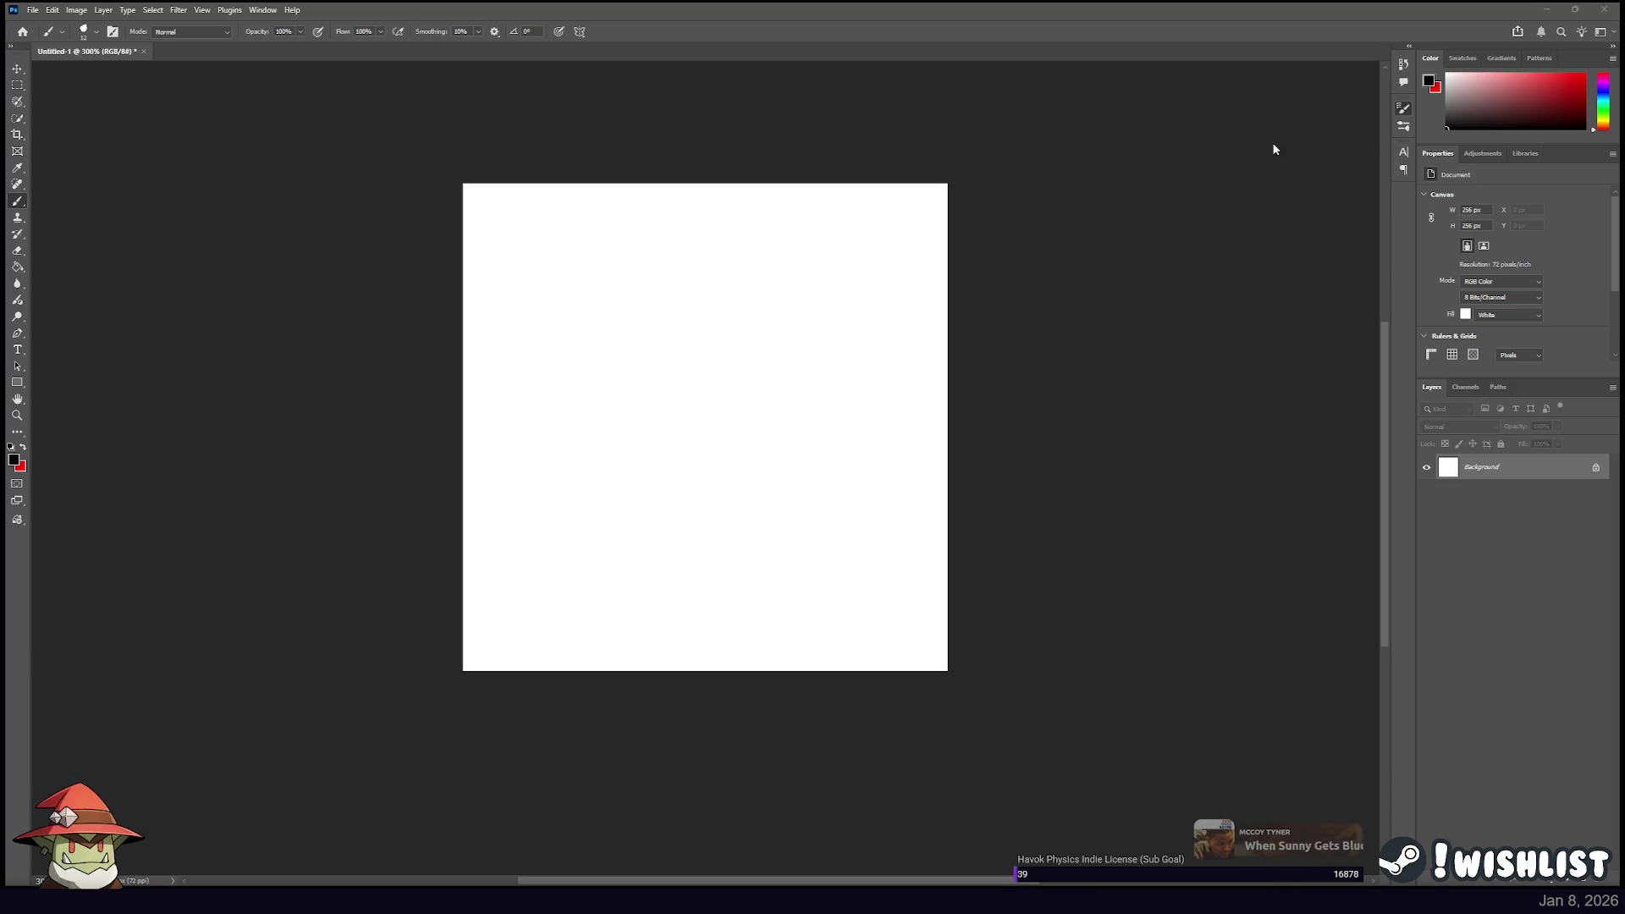
{"action": "mouse_move", "coordinate": [787, 267]}
{"action": "left_mouse_down"}
{"action": "mouse_move", "coordinate": [464, 440]}
{"action": "mouse_move", "coordinate": [849, 344]}
{"action": "mouse_move", "coordinate": [670, 544]}
{"action": "left_mouse_up"}
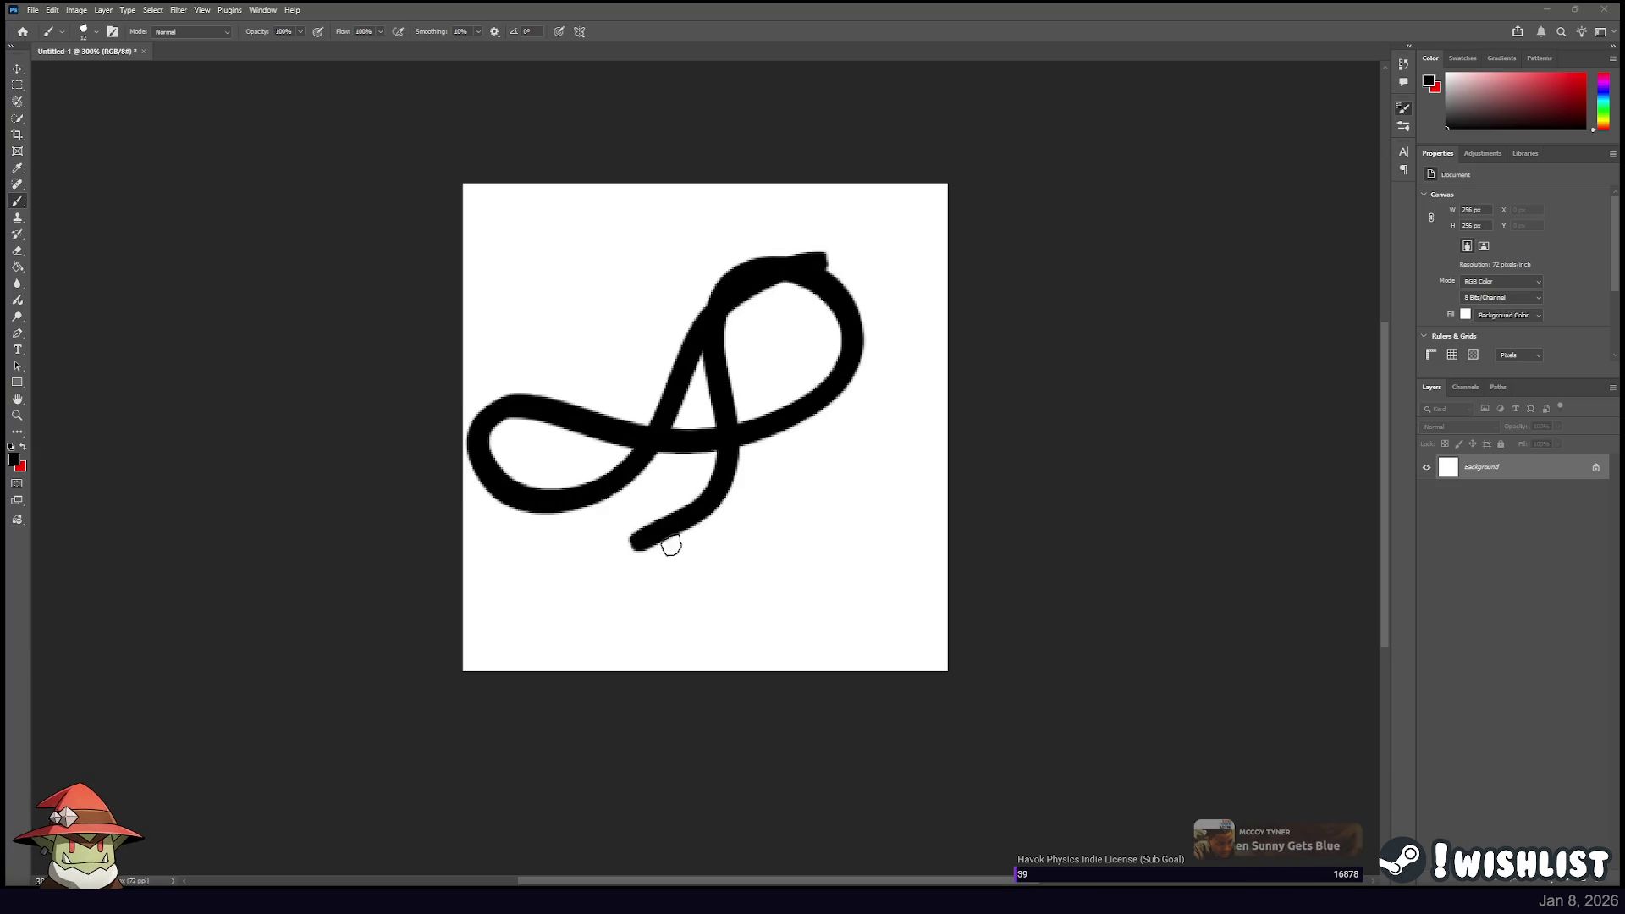
{"action": "key", "text": "ctrl+z"}
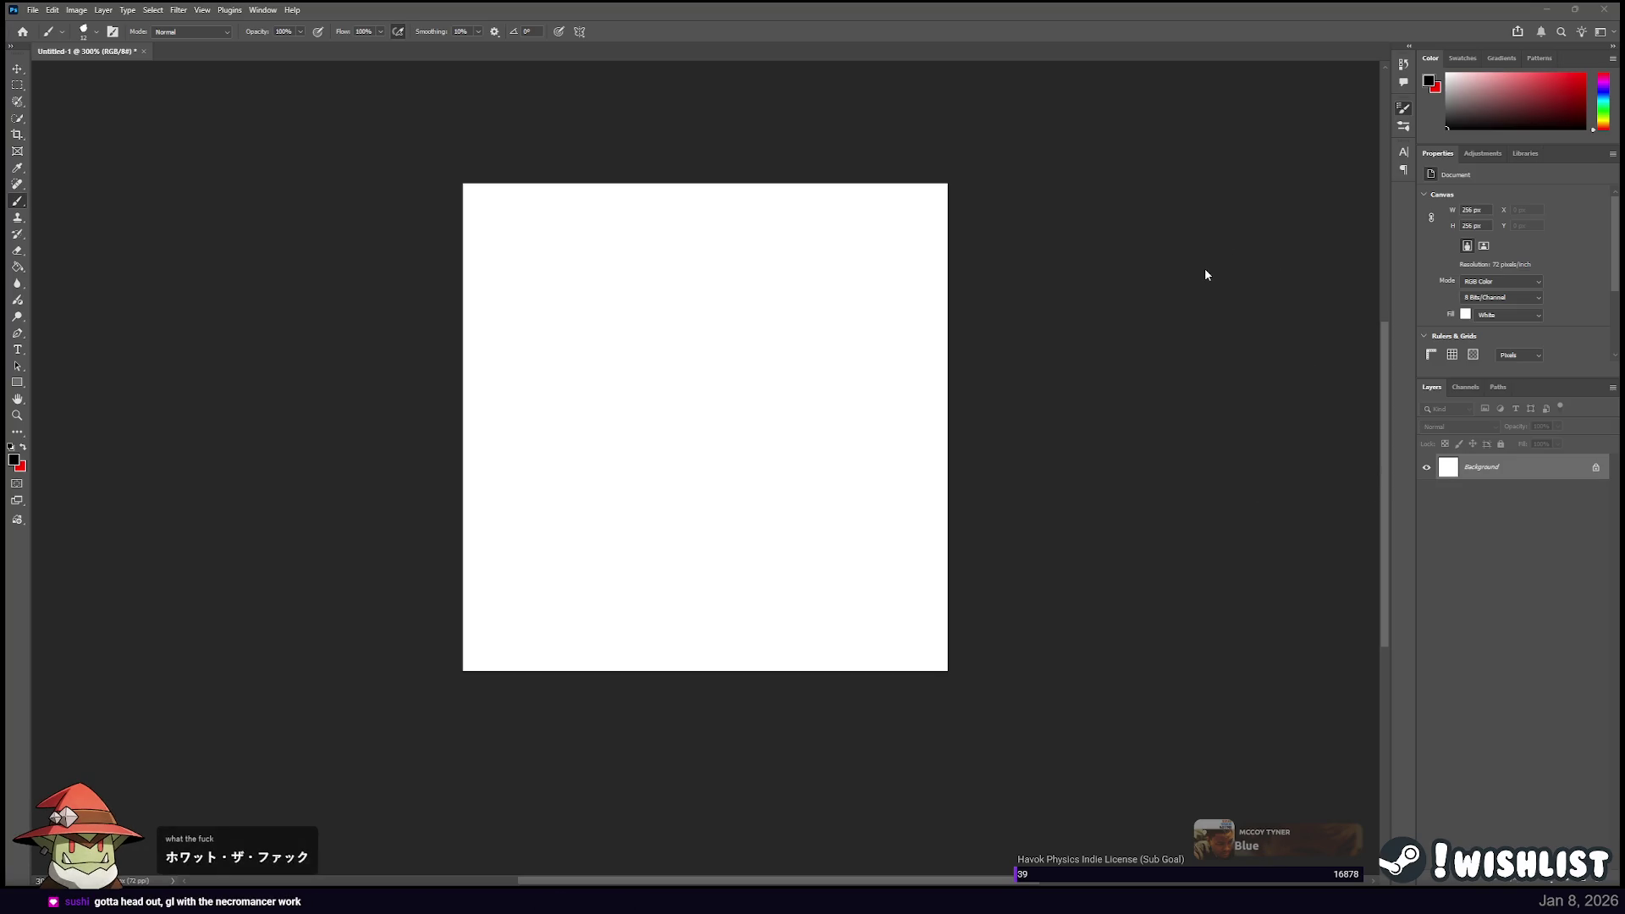
{"action": "mouse_move", "coordinate": [792, 283]}
{"action": "left_mouse_down"}
{"action": "mouse_move", "coordinate": [841, 316]}
{"action": "mouse_move", "coordinate": [680, 279]}
{"action": "left_mouse_up"}
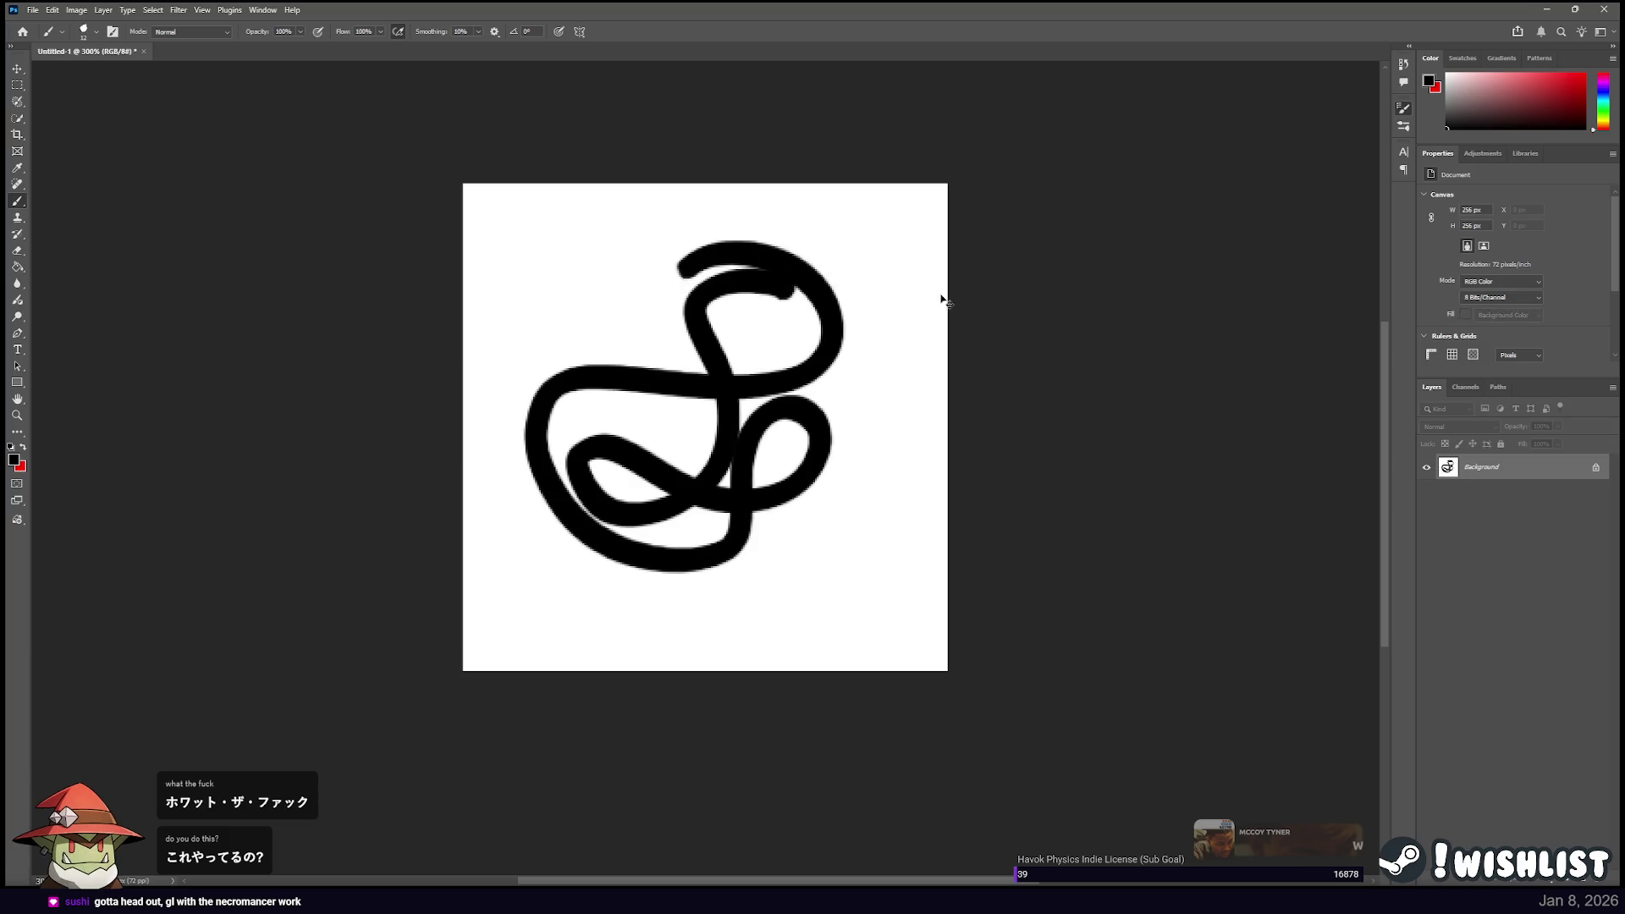
{"action": "key", "text": "ctrl+z"}
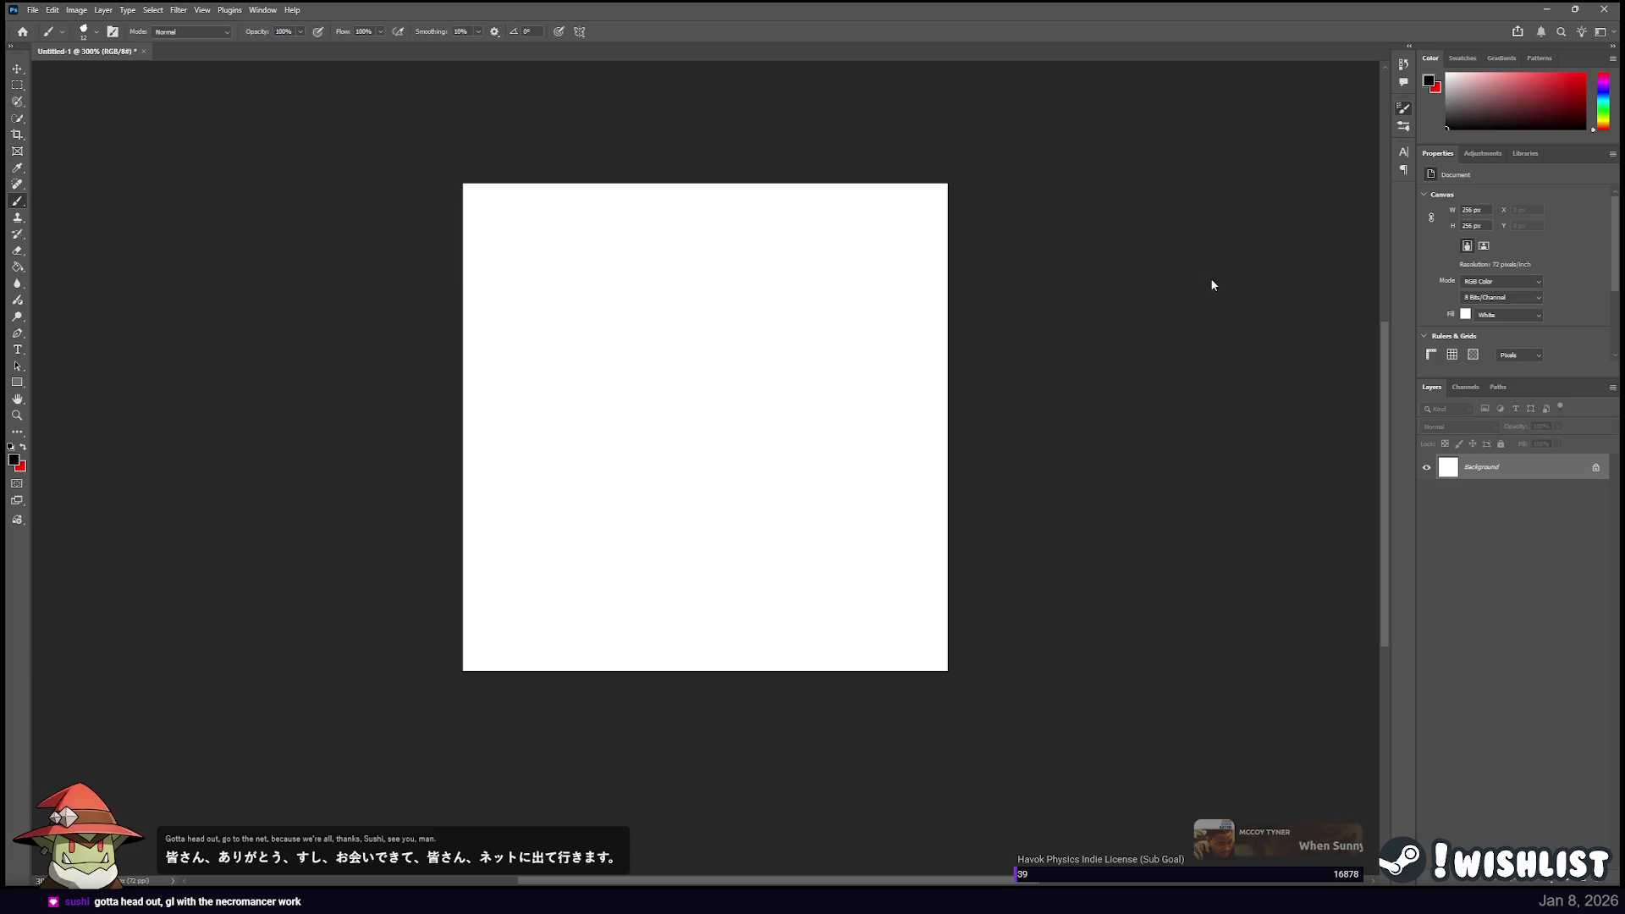
{"action": "left_click_drag", "start_coordinate": [834, 246], "coordinate": [832, 465]}
{"action": "key", "text": "ctrl+z"}
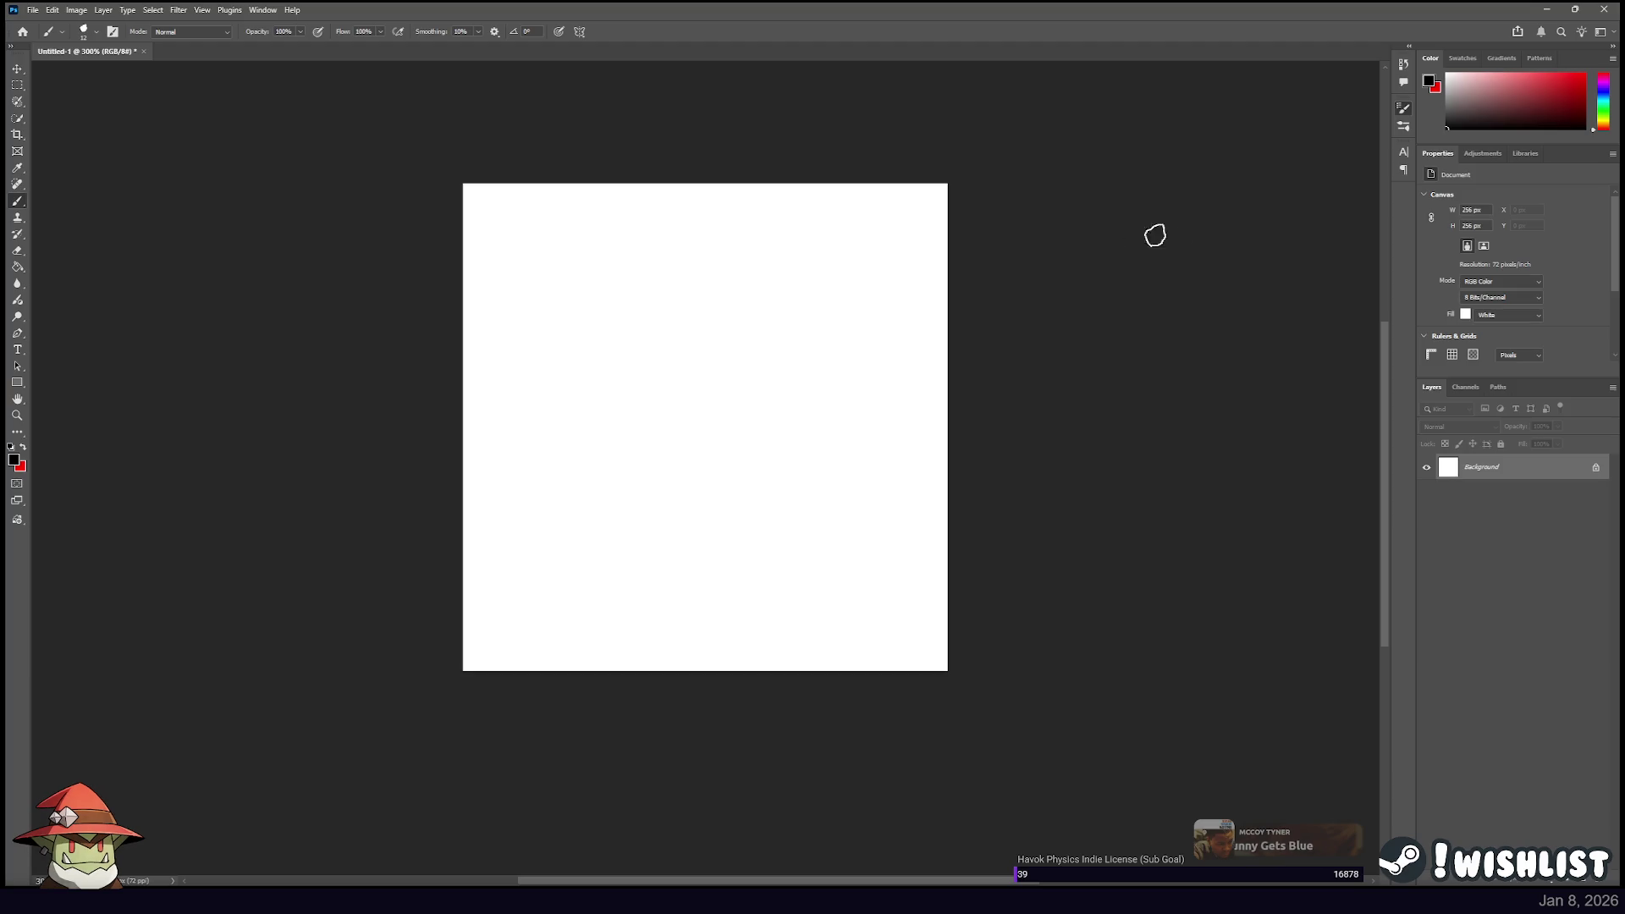
{"action": "left_click_drag", "start_coordinate": [838, 261], "coordinate": [633, 539]}
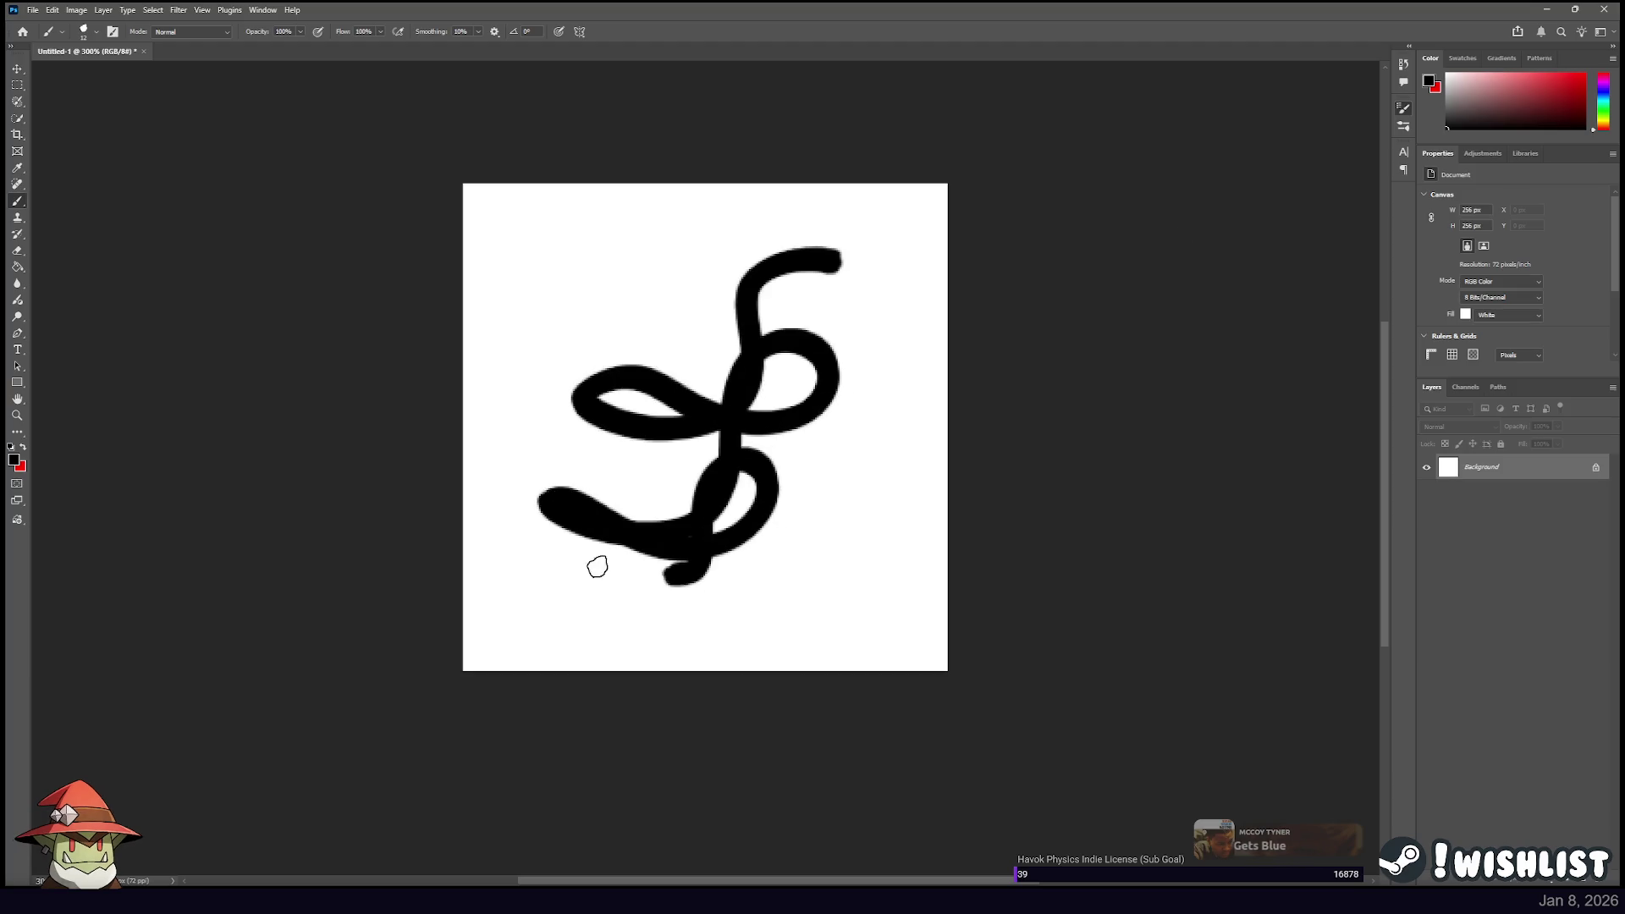
{"action": "left_click_drag", "start_coordinate": [633, 540], "coordinate": [727, 305]}
{"action": "key", "text": "ctrl+z"}
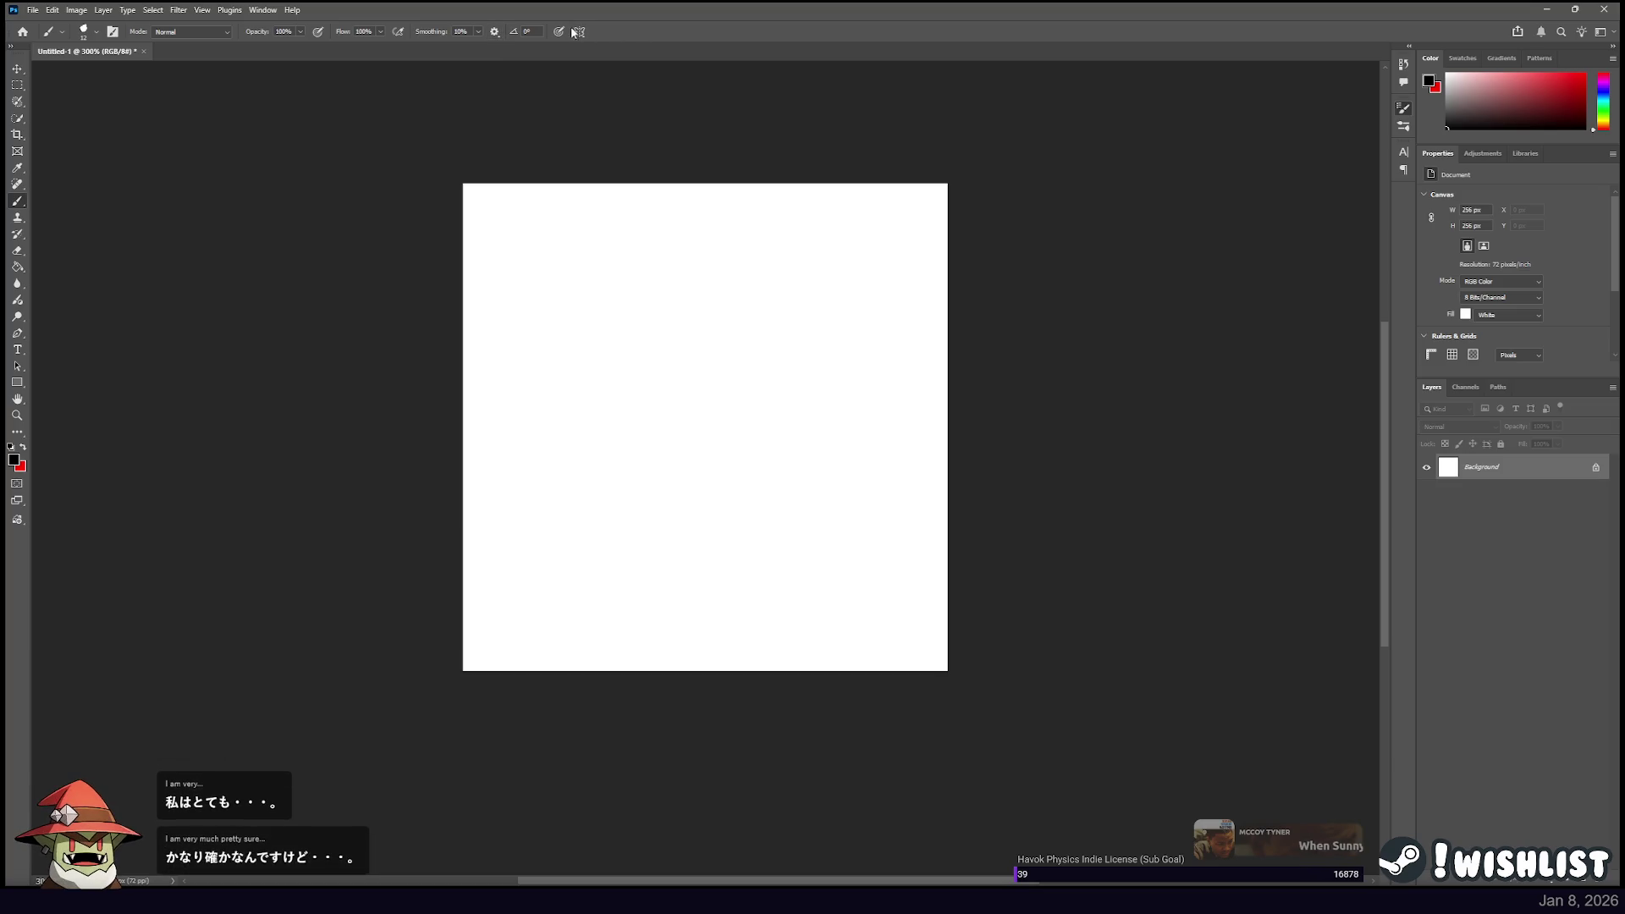
{"action": "mouse_move", "coordinate": [829, 281]}
{"action": "left_mouse_down"}
{"action": "mouse_move", "coordinate": [635, 449]}
{"action": "mouse_move", "coordinate": [711, 530]}
{"action": "mouse_move", "coordinate": [653, 429]}
{"action": "mouse_move", "coordinate": [706, 282]}
{"action": "left_mouse_up"}
{"action": "mouse_move", "coordinate": [679, 399]}
{"action": "left_mouse_down"}
{"action": "mouse_move", "coordinate": [721, 369]}
{"action": "mouse_move", "coordinate": [584, 330]}
{"action": "mouse_move", "coordinate": [814, 255]}
{"action": "mouse_move", "coordinate": [584, 305]}
{"action": "mouse_move", "coordinate": [638, 269]}
{"action": "left_mouse_up"}
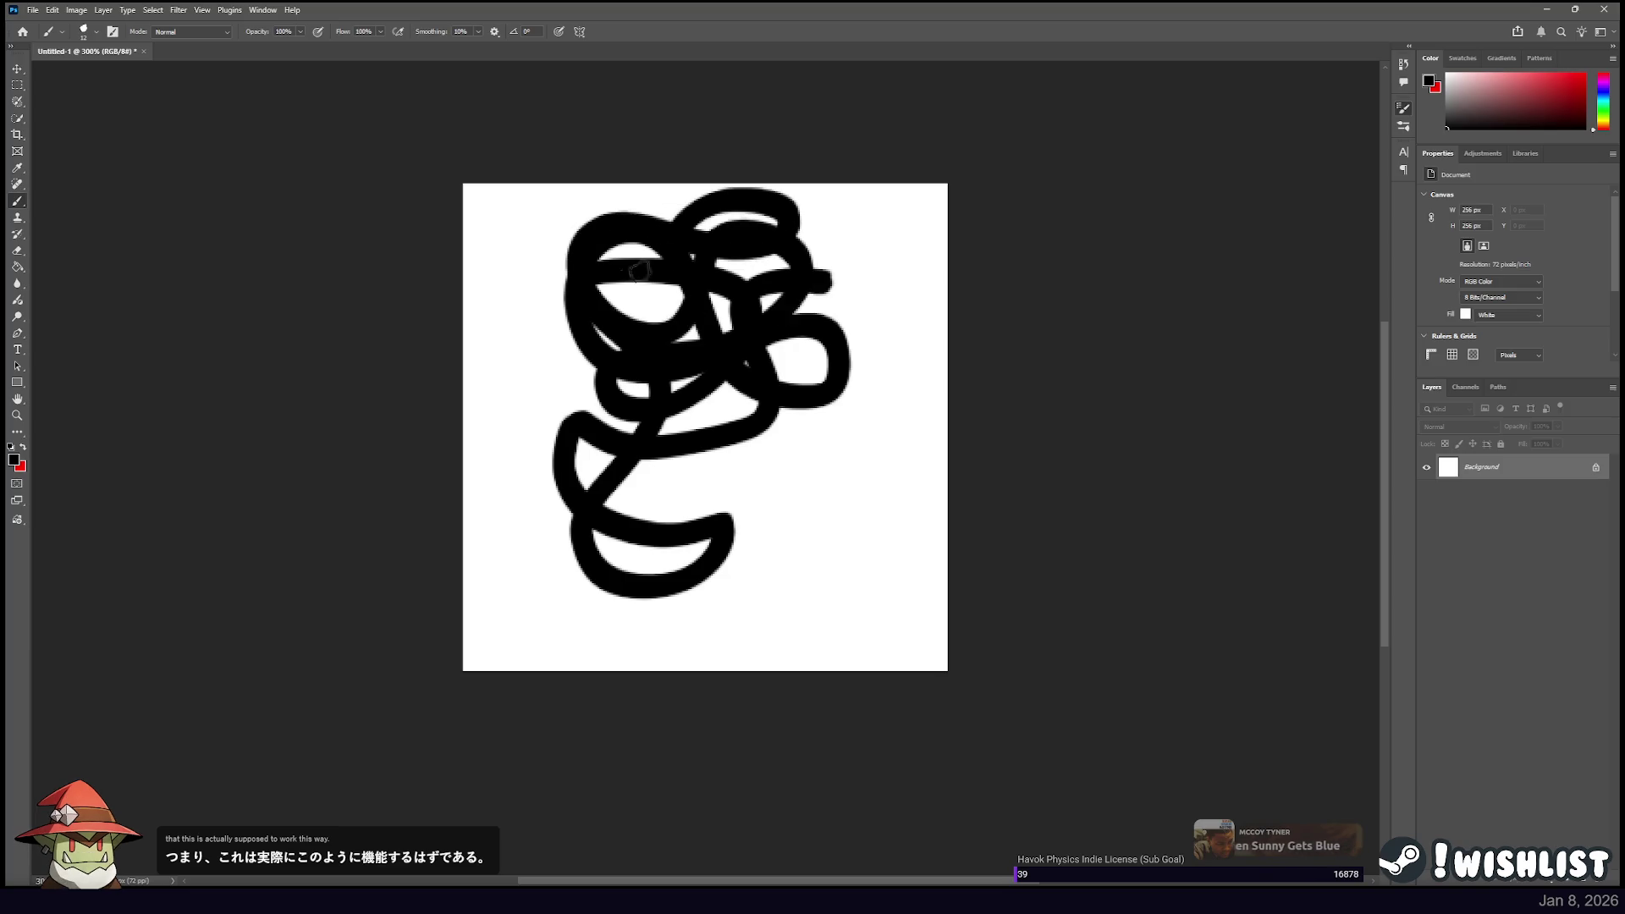
{"action": "key", "text": "ctrl+z"}
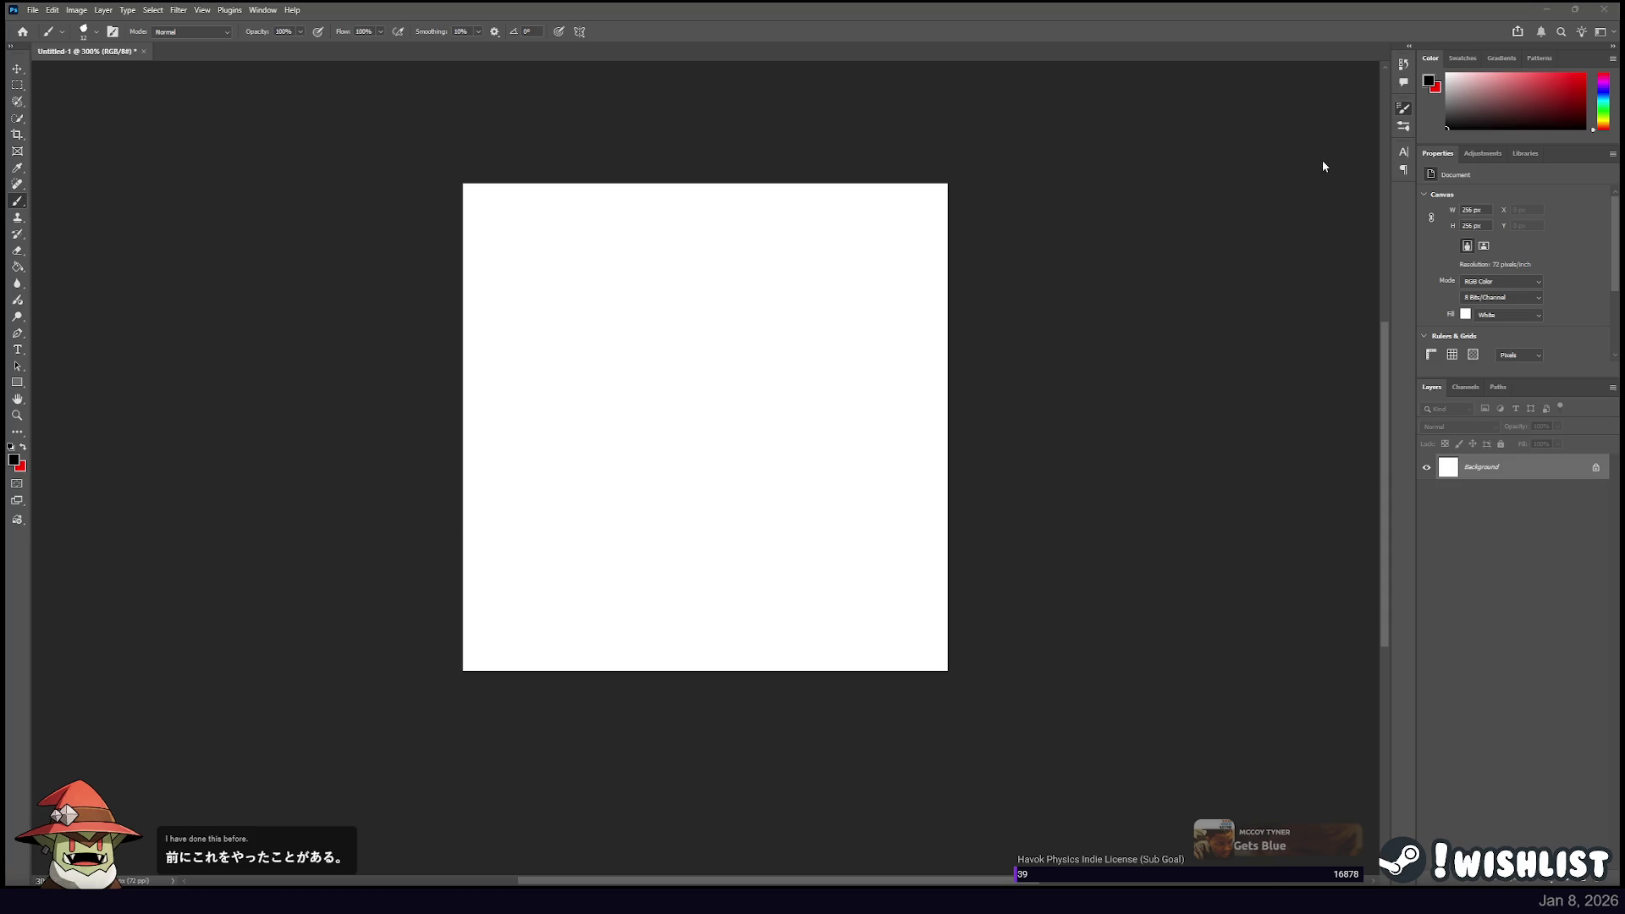
{"action": "mouse_move", "coordinate": [739, 269]}
{"action": "left_mouse_down"}
{"action": "mouse_move", "coordinate": [558, 490]}
{"action": "mouse_move", "coordinate": [725, 351]}
{"action": "mouse_move", "coordinate": [664, 377]}
{"action": "mouse_move", "coordinate": [567, 301]}
{"action": "mouse_move", "coordinate": [842, 214]}
{"action": "left_mouse_up"}
{"action": "key", "text": "ctrl+z"}
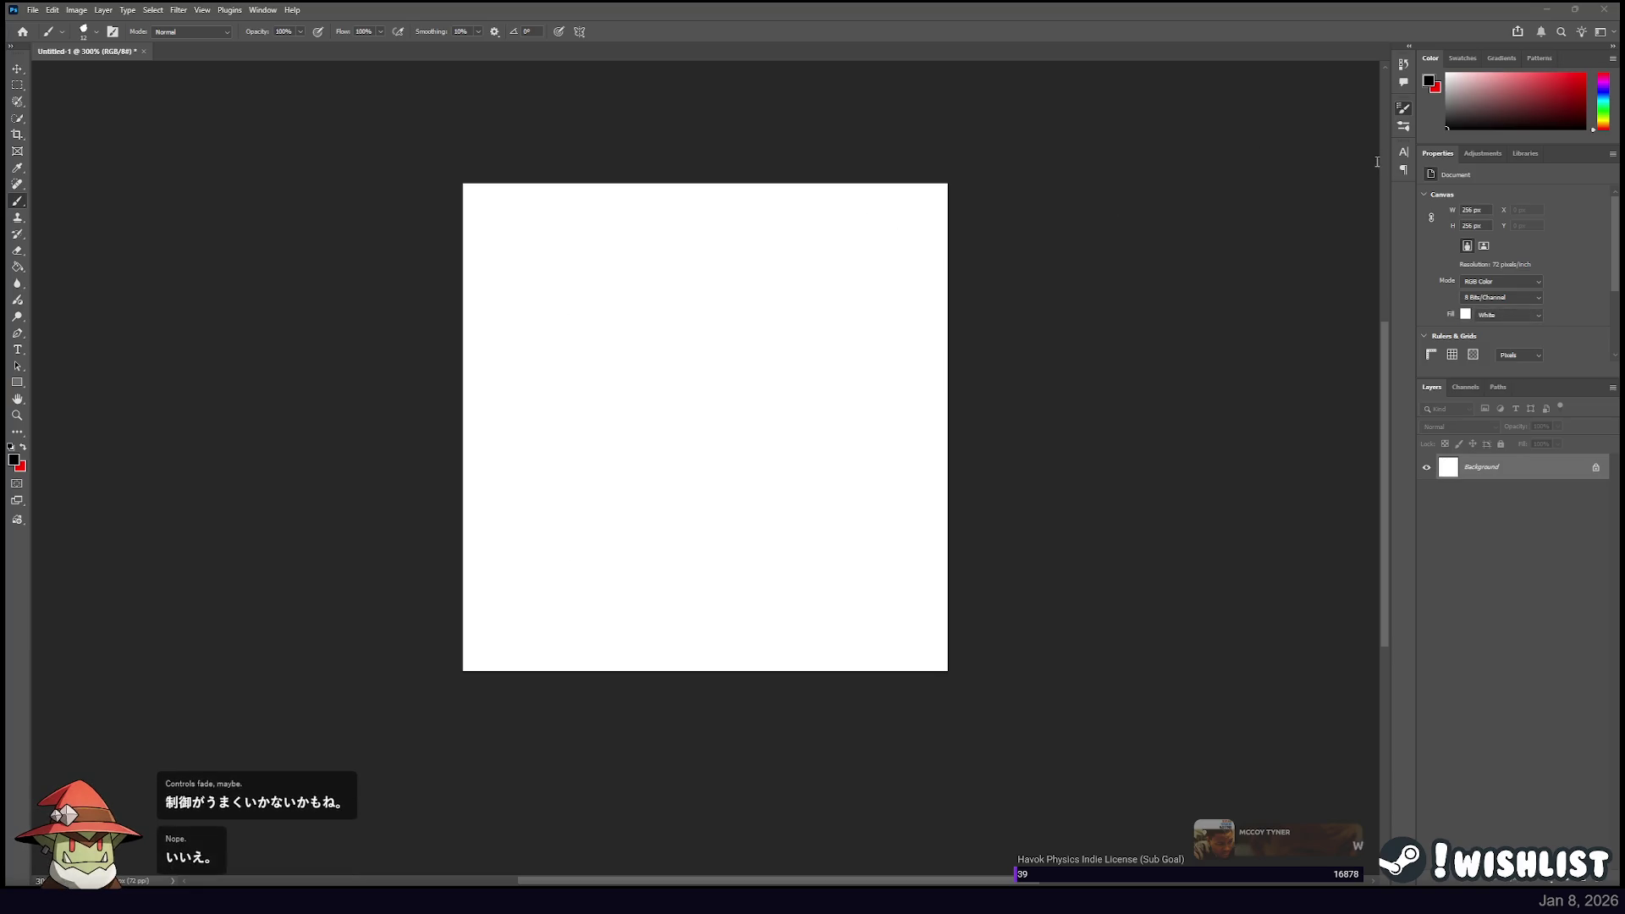
{"action": "left_click_drag", "start_coordinate": [669, 359], "coordinate": [605, 360]}
{"action": "mouse_move", "coordinate": [668, 442]}
{"action": "left_mouse_down"}
{"action": "mouse_move", "coordinate": [715, 237]}
{"action": "mouse_move", "coordinate": [787, 308]}
{"action": "left_mouse_up"}
{"action": "key", "text": "ctrl+z"}
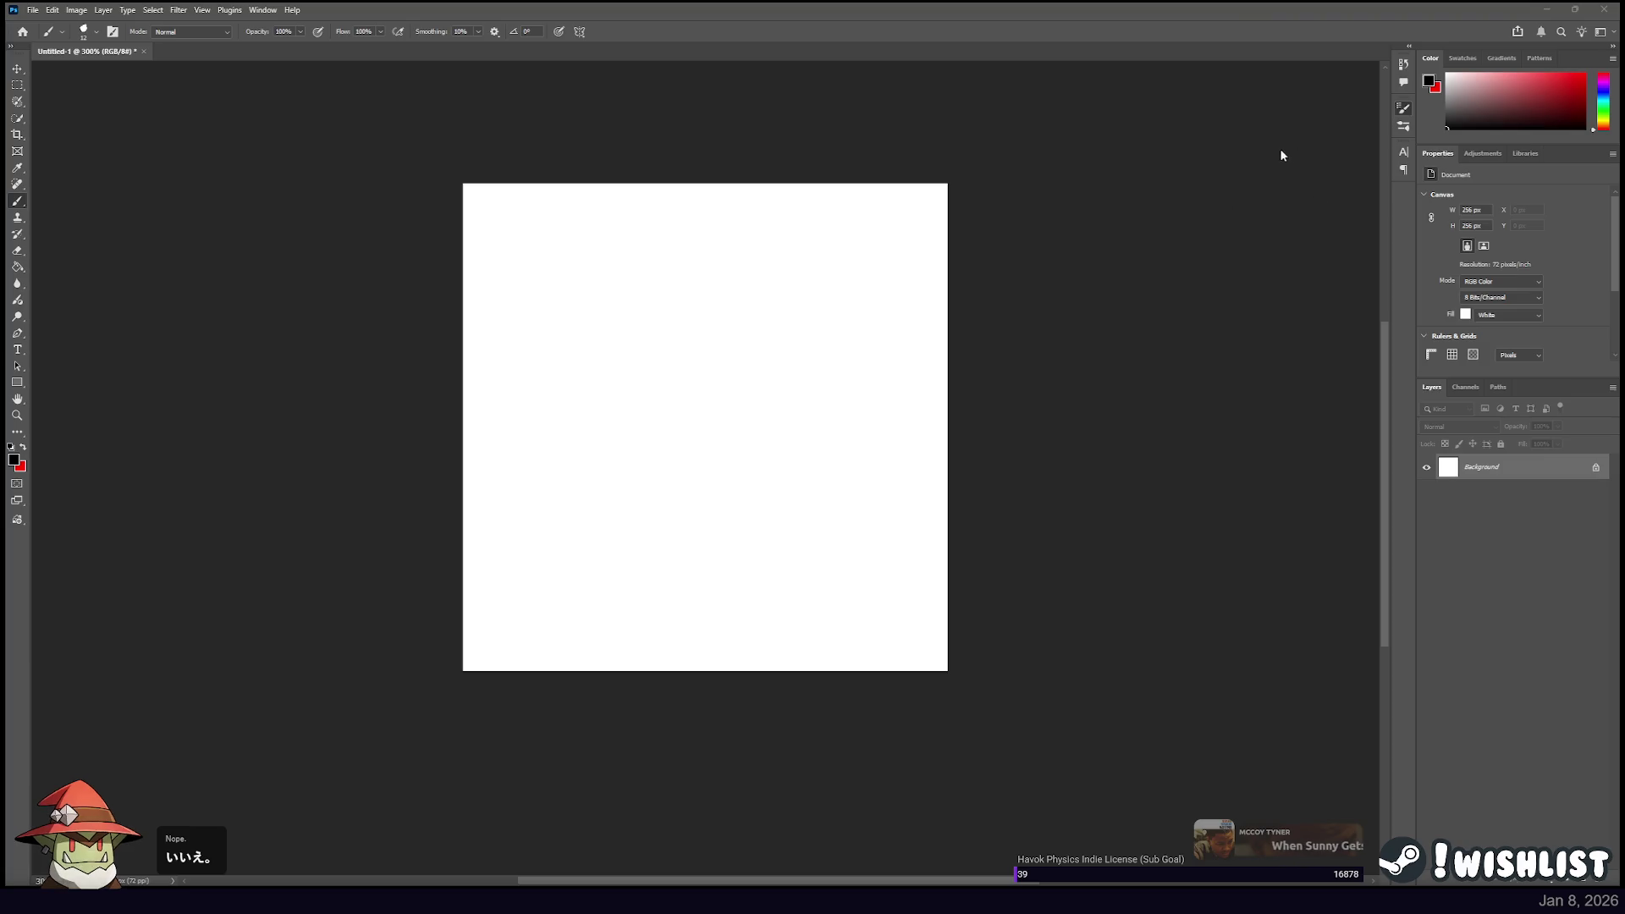
Paint three looping red strokes from the right edge, clearing each one afterwards.
{"action": "mouse_move", "coordinate": [778, 265]}
{"action": "left_mouse_down"}
{"action": "mouse_move", "coordinate": [734, 229]}
{"action": "mouse_move", "coordinate": [540, 297]}
{"action": "left_mouse_up"}
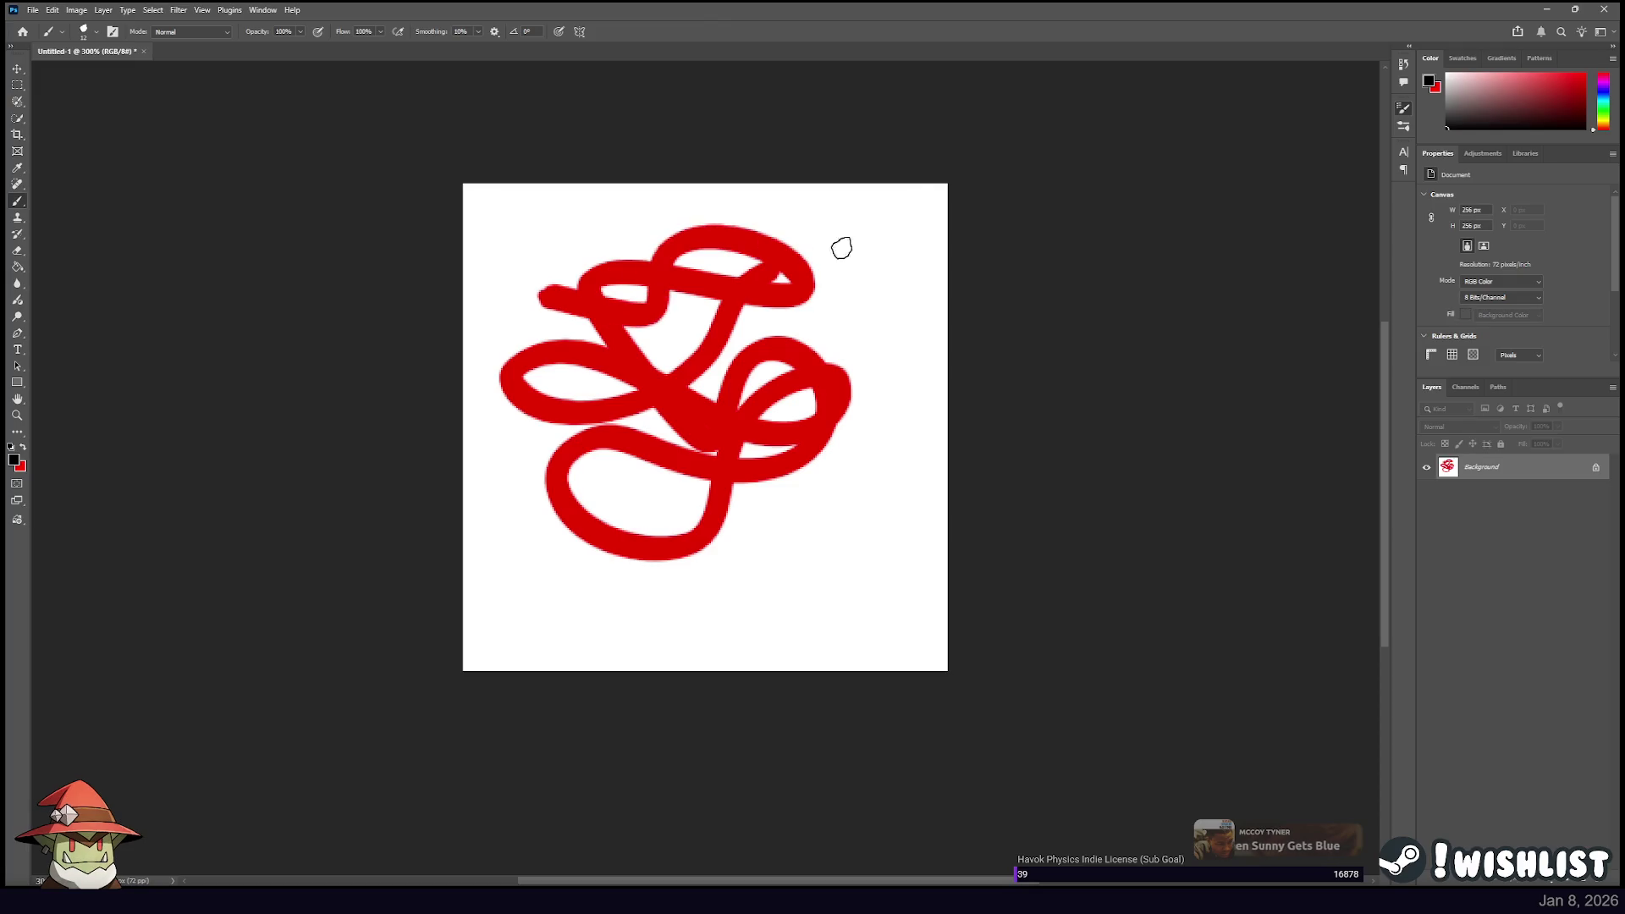
{"action": "key", "text": "ctrl+z"}
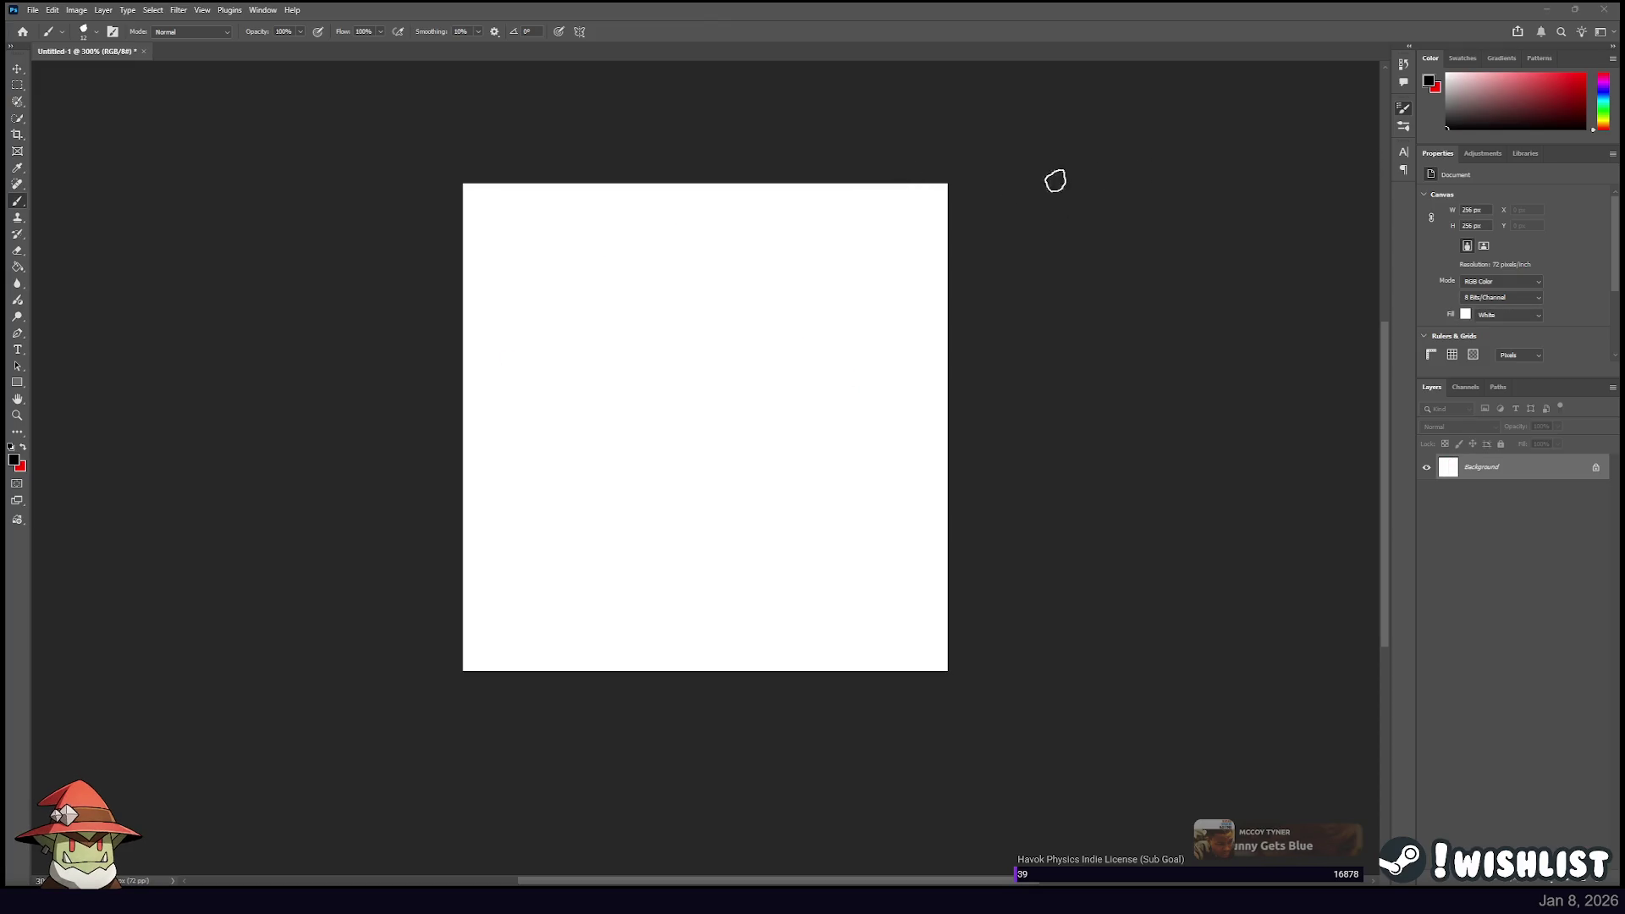
{"action": "left_click_drag", "start_coordinate": [880, 259], "coordinate": [828, 297]}
{"action": "key", "text": "ctrl+z"}
{"action": "left_click_drag", "start_coordinate": [970, 268], "coordinate": [634, 271]}
{"action": "key", "text": "ctrl+z"}
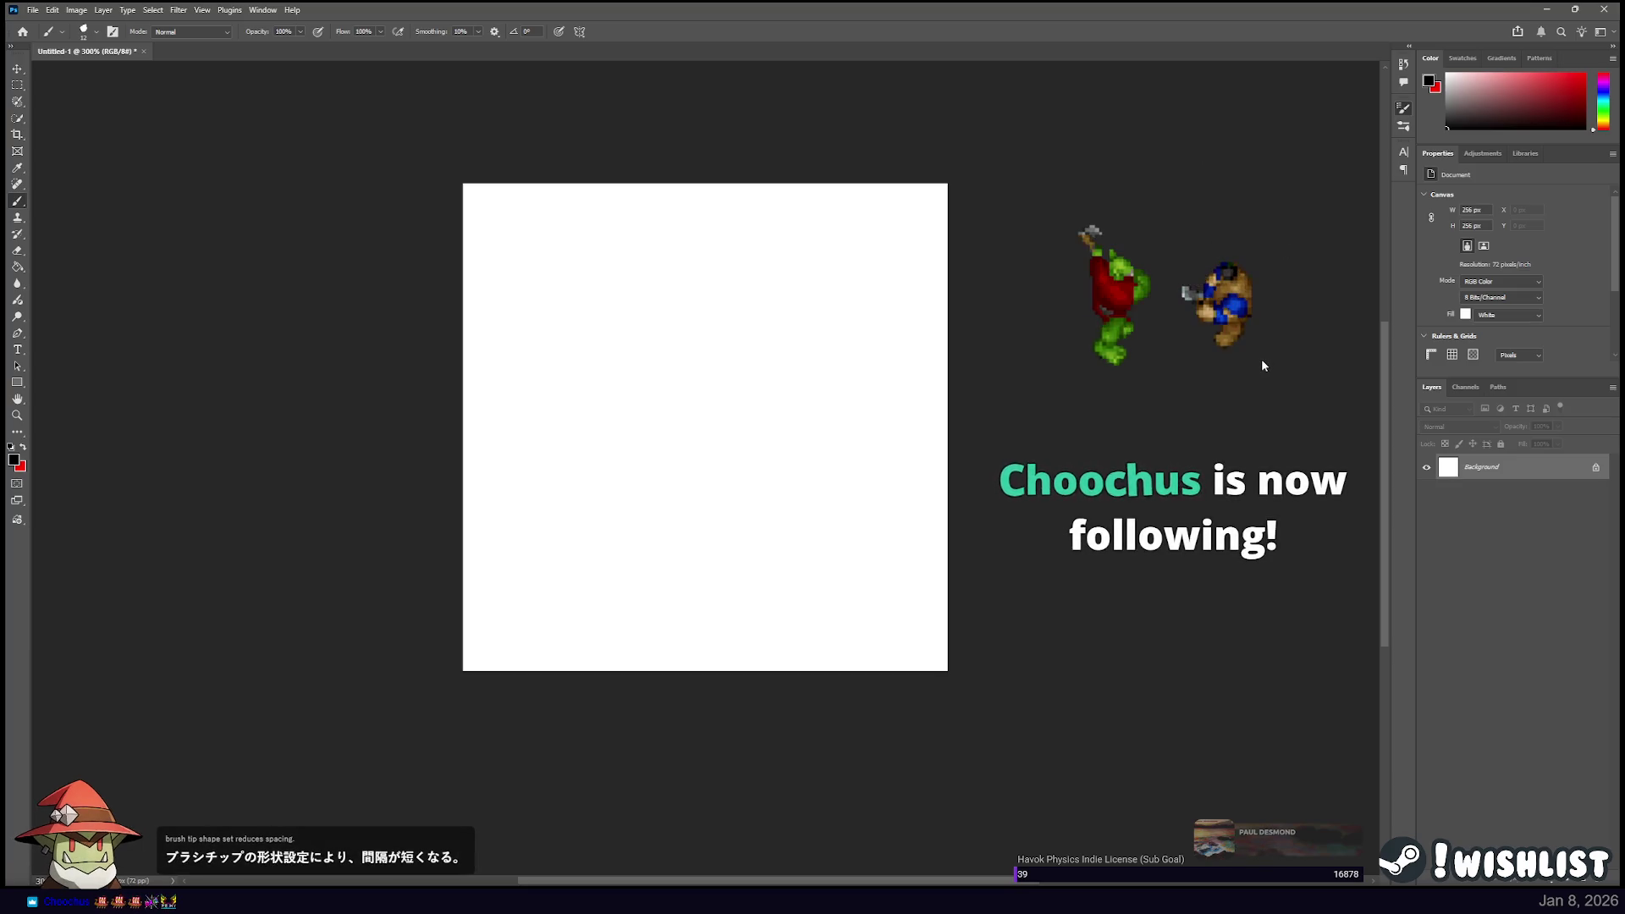
Paint and clear one dark-red trial stroke, then switch to PowerShell and recall the last command.
{"action": "mouse_move", "coordinate": [744, 381]}
{"action": "left_mouse_down"}
{"action": "mouse_move", "coordinate": [552, 469]}
{"action": "mouse_move", "coordinate": [820, 334]}
{"action": "mouse_move", "coordinate": [566, 335]}
{"action": "mouse_move", "coordinate": [670, 210]}
{"action": "mouse_move", "coordinate": [528, 435]}
{"action": "mouse_move", "coordinate": [598, 636]}
{"action": "mouse_move", "coordinate": [781, 610]}
{"action": "left_mouse_up"}
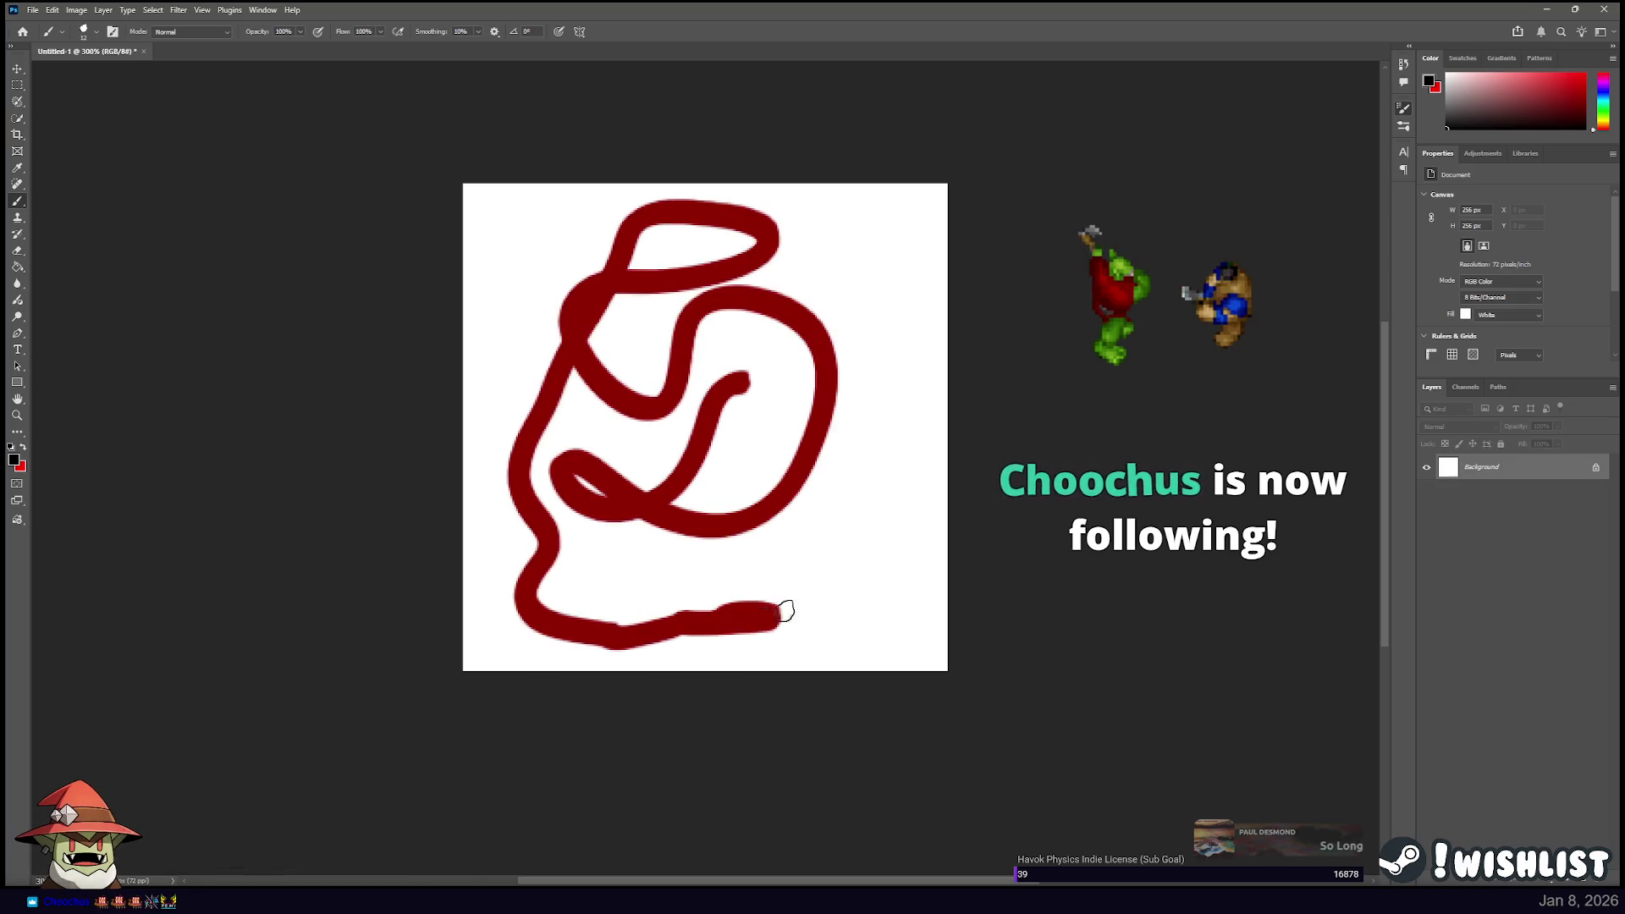
{"action": "key", "text": "ctrl+BackSpace"}
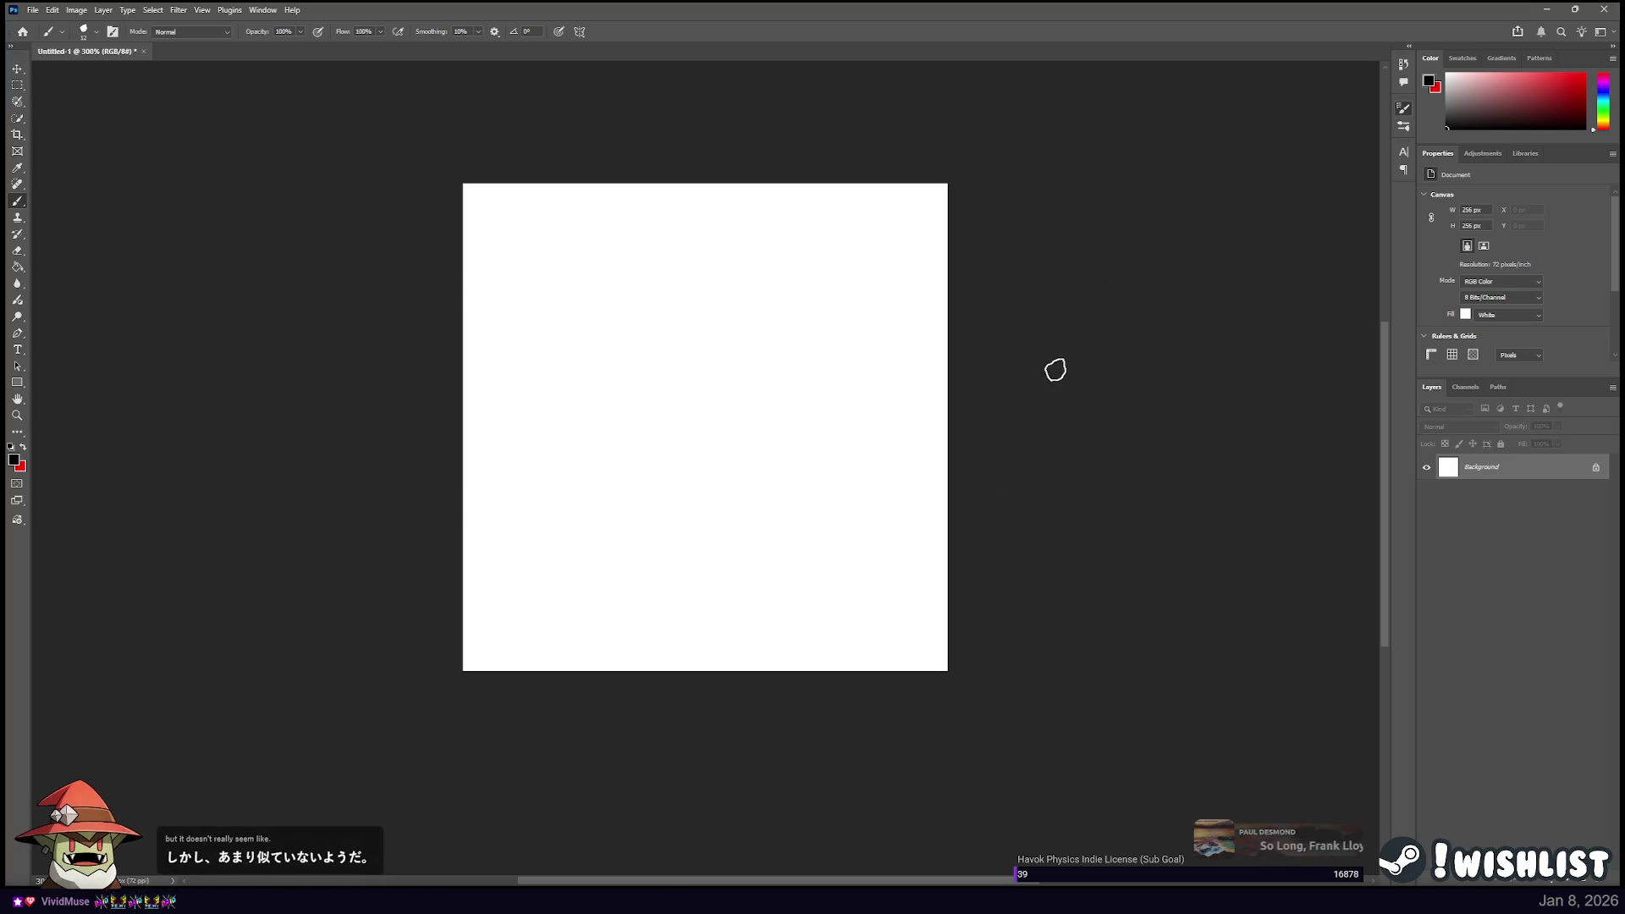
{"action": "key", "text": "alt+Tab"}
{"action": "key", "text": "Up"}
{"action": "key", "text": "Up"}
{"action": "key", "text": "Up"}
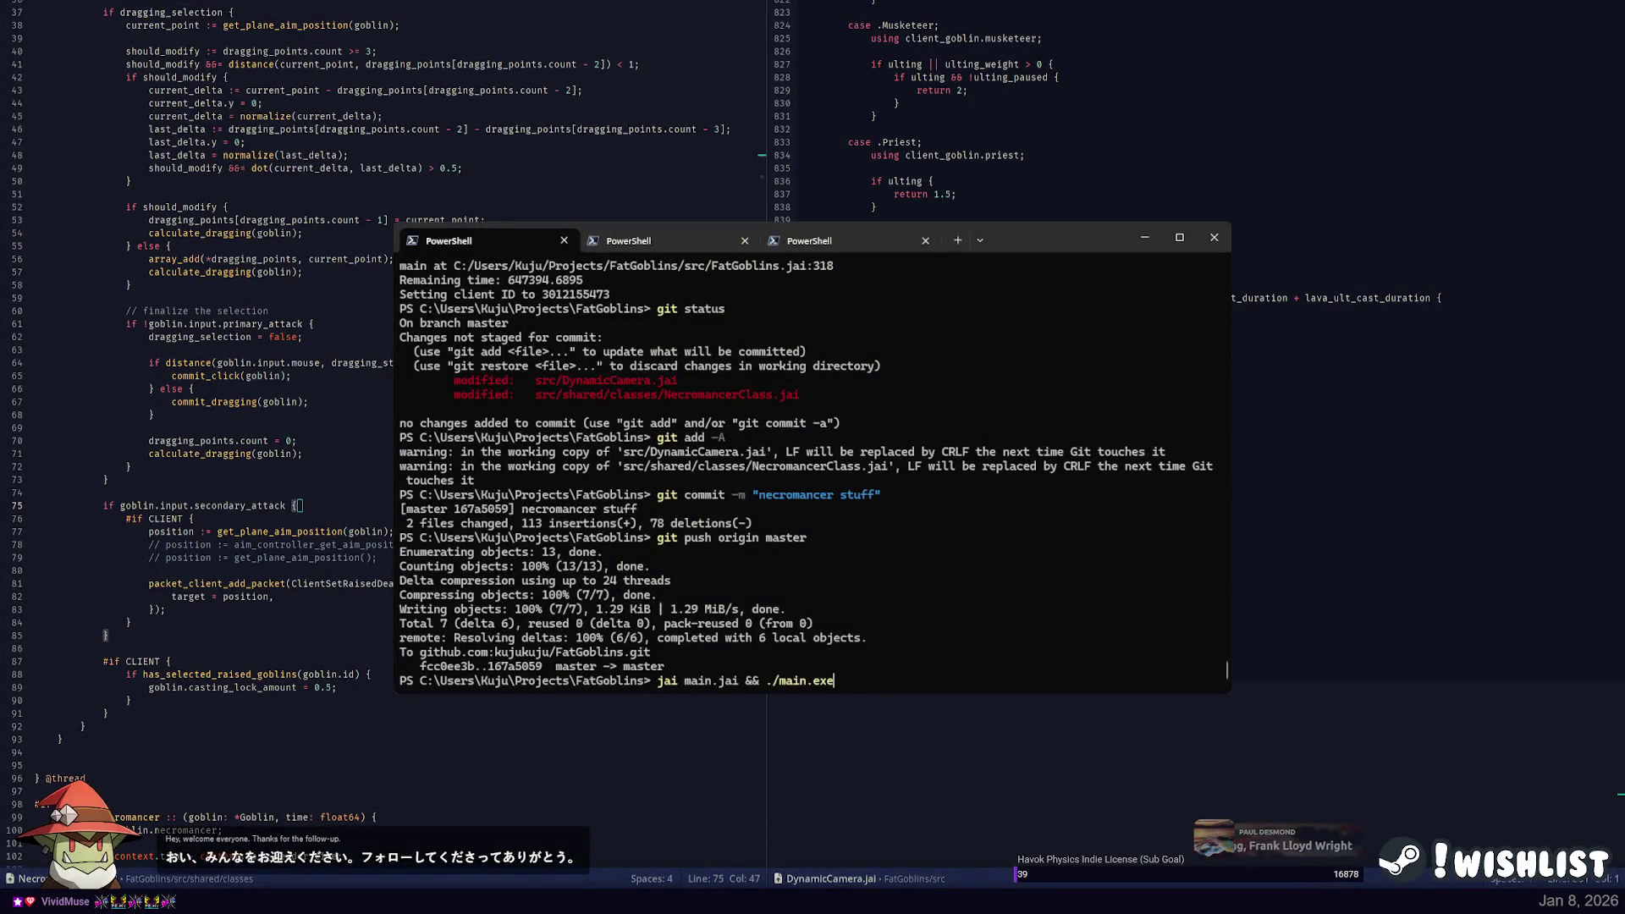
Run 'jai main.jai && ./main.exe' to rebuild Fat Goblins and bring the game window forward.
{"action": "key", "text": "Return"}
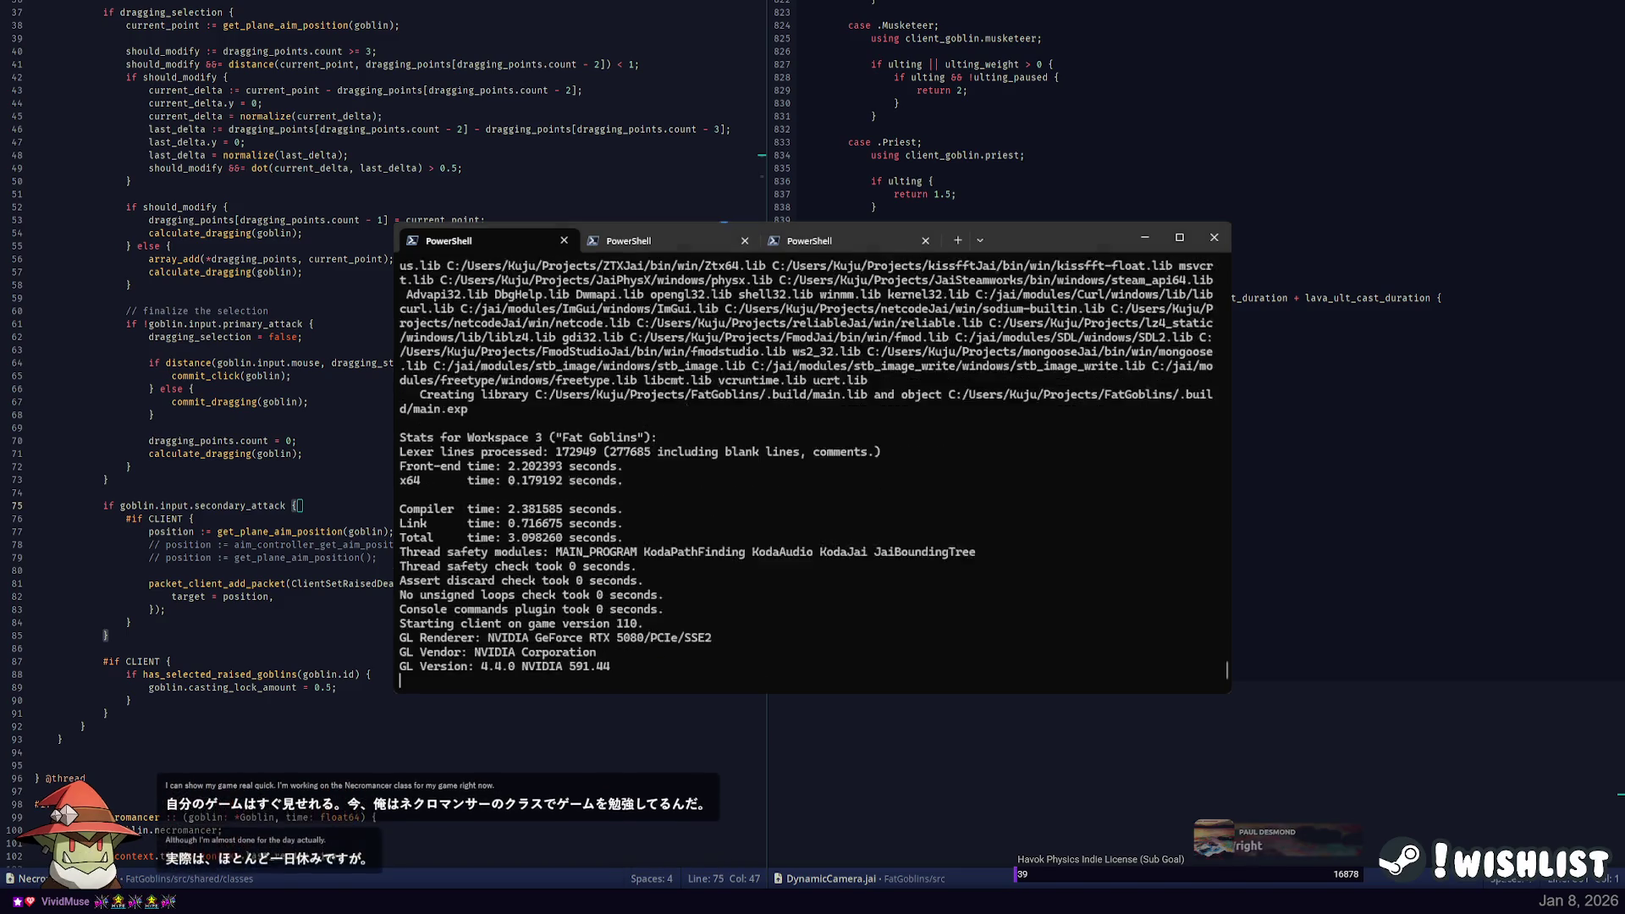
{"action": "left_click", "coordinate": [313, 183]}
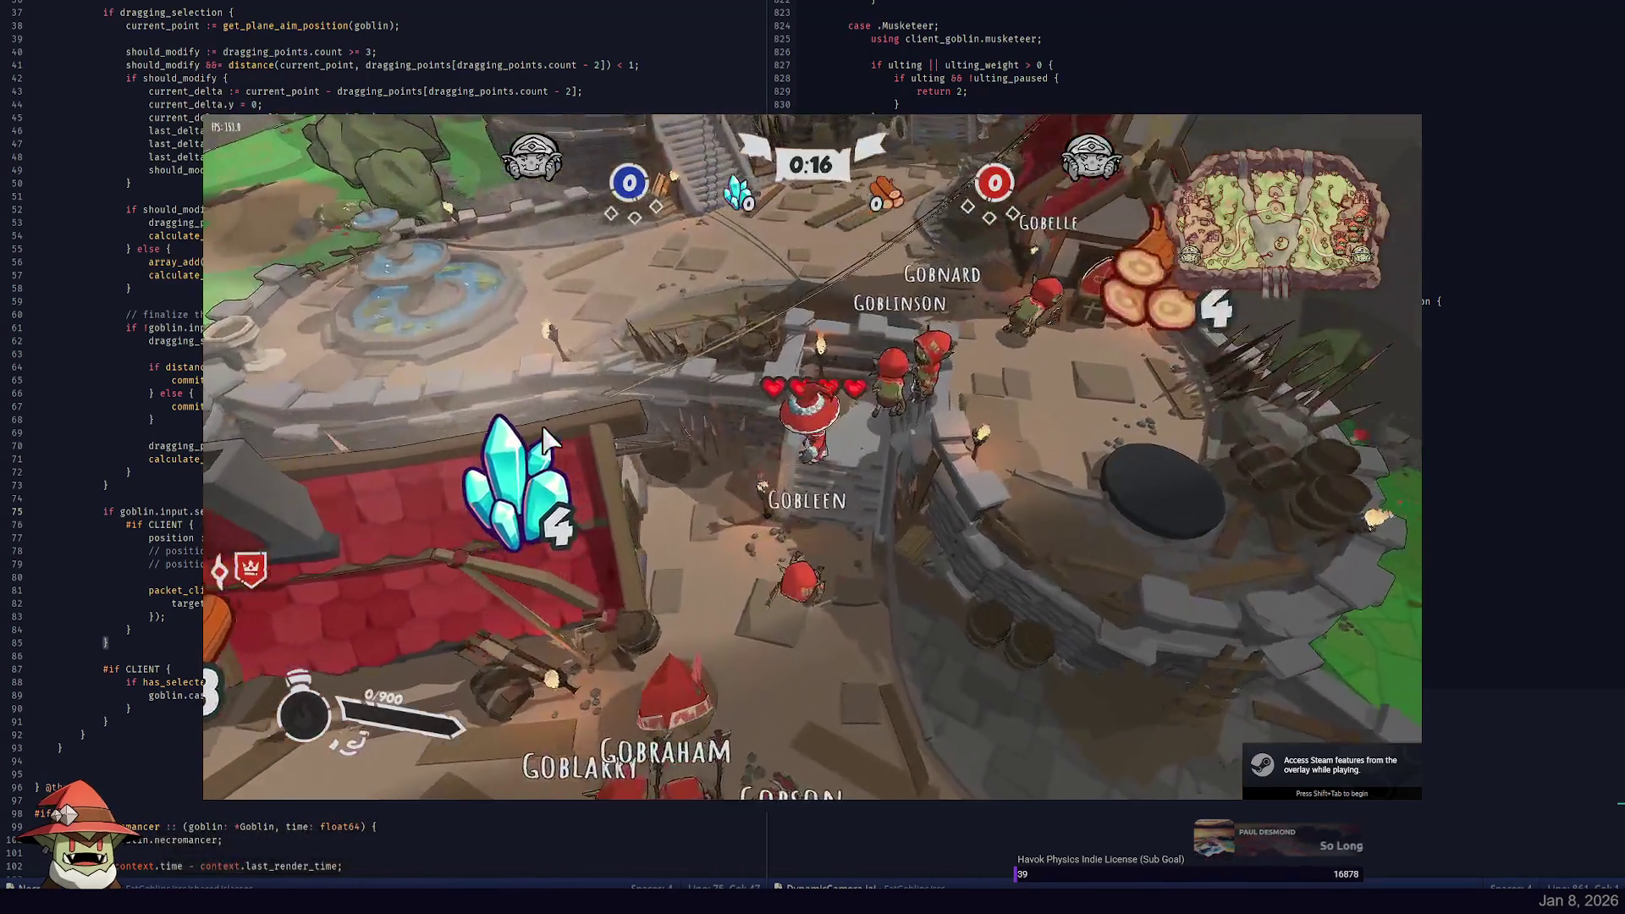
Run KILL_EVERYONE in the developer console and lasso-select a group of goblins.
{"action": "key", "text": "grave"}
{"action": "type", "text": "KILL_EVERYONE"}
{"action": "key", "text": "grave"}
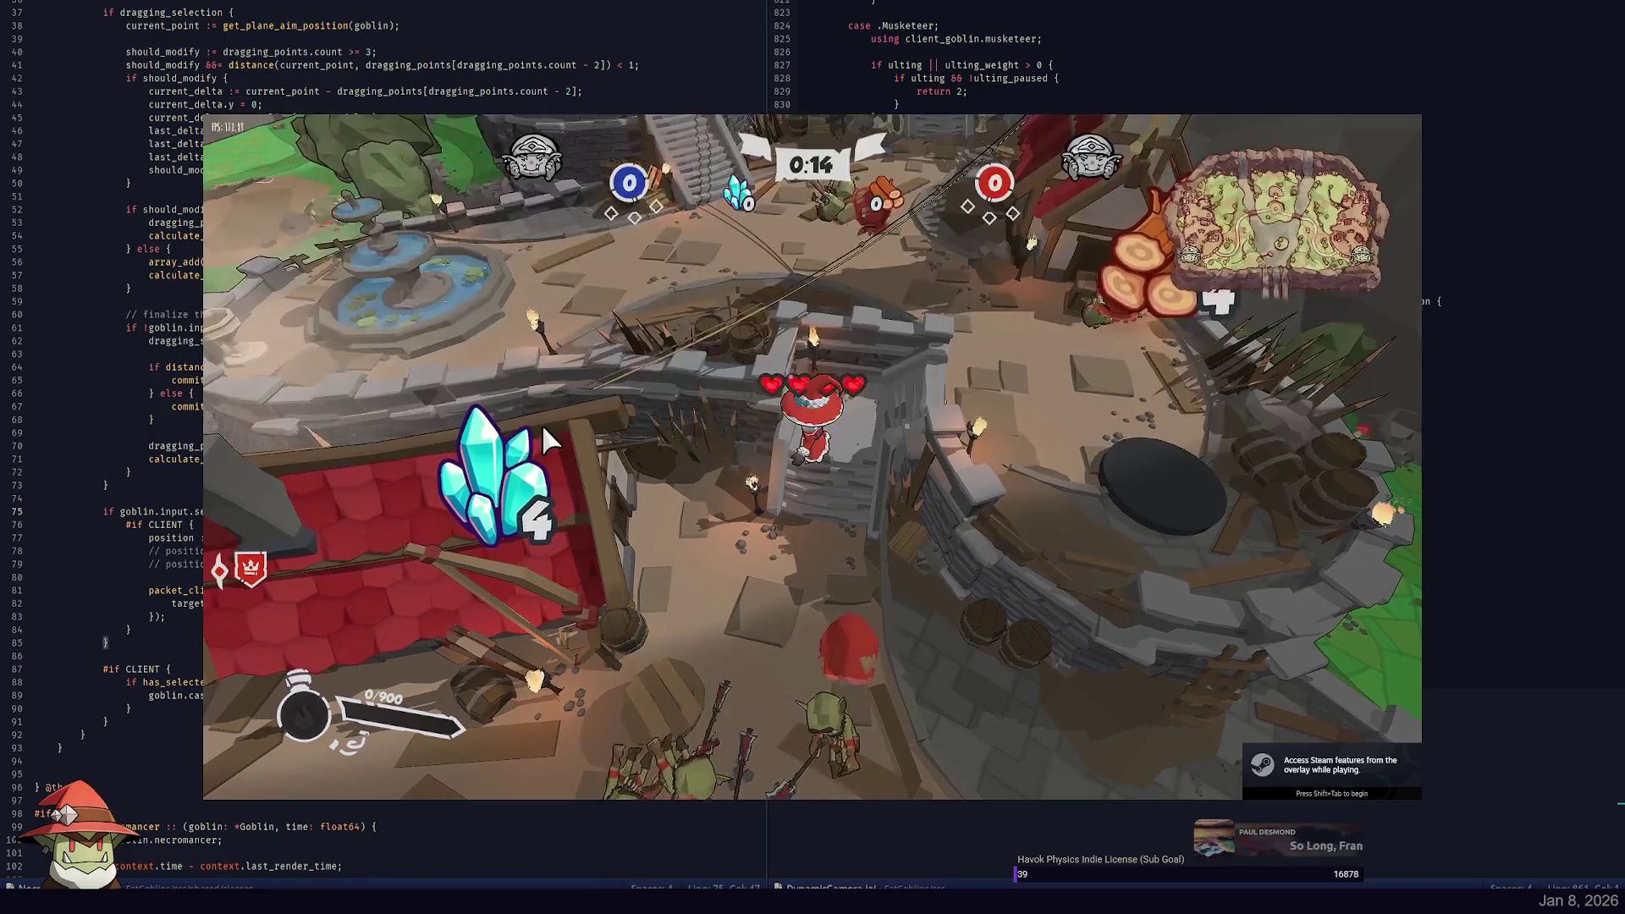
{"action": "mouse_move", "coordinate": [889, 336]}
{"action": "left_mouse_down"}
{"action": "mouse_move", "coordinate": [1122, 383]}
{"action": "mouse_move", "coordinate": [883, 331]}
{"action": "left_mouse_up"}
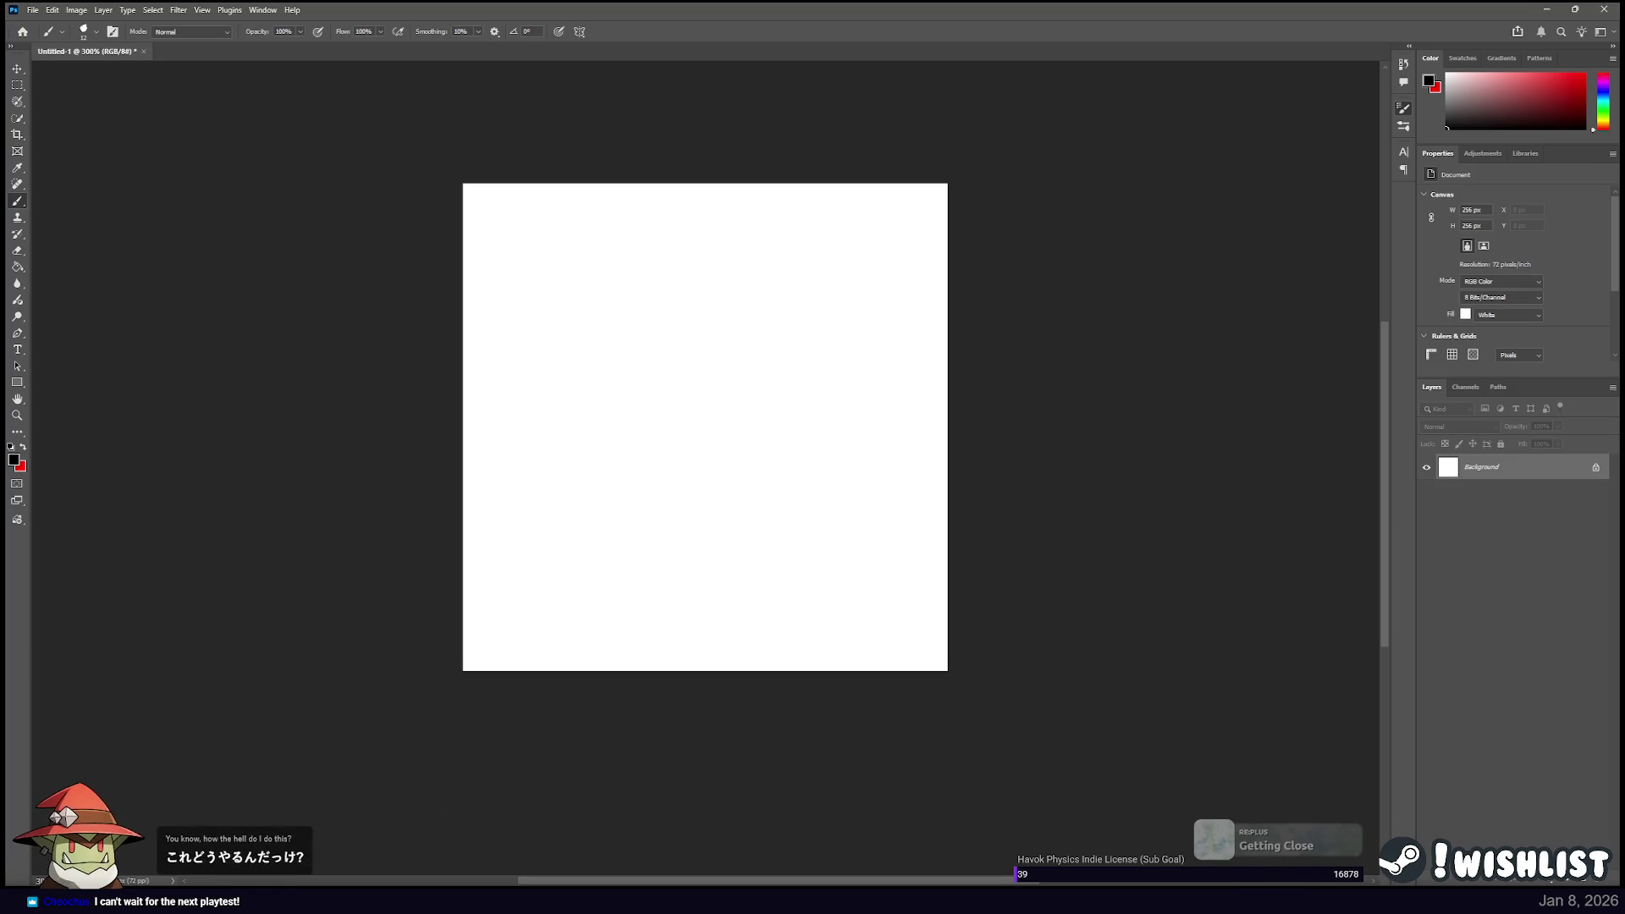
{"action": "left_click_drag", "start_coordinate": [607, 446], "coordinate": [772, 407]}
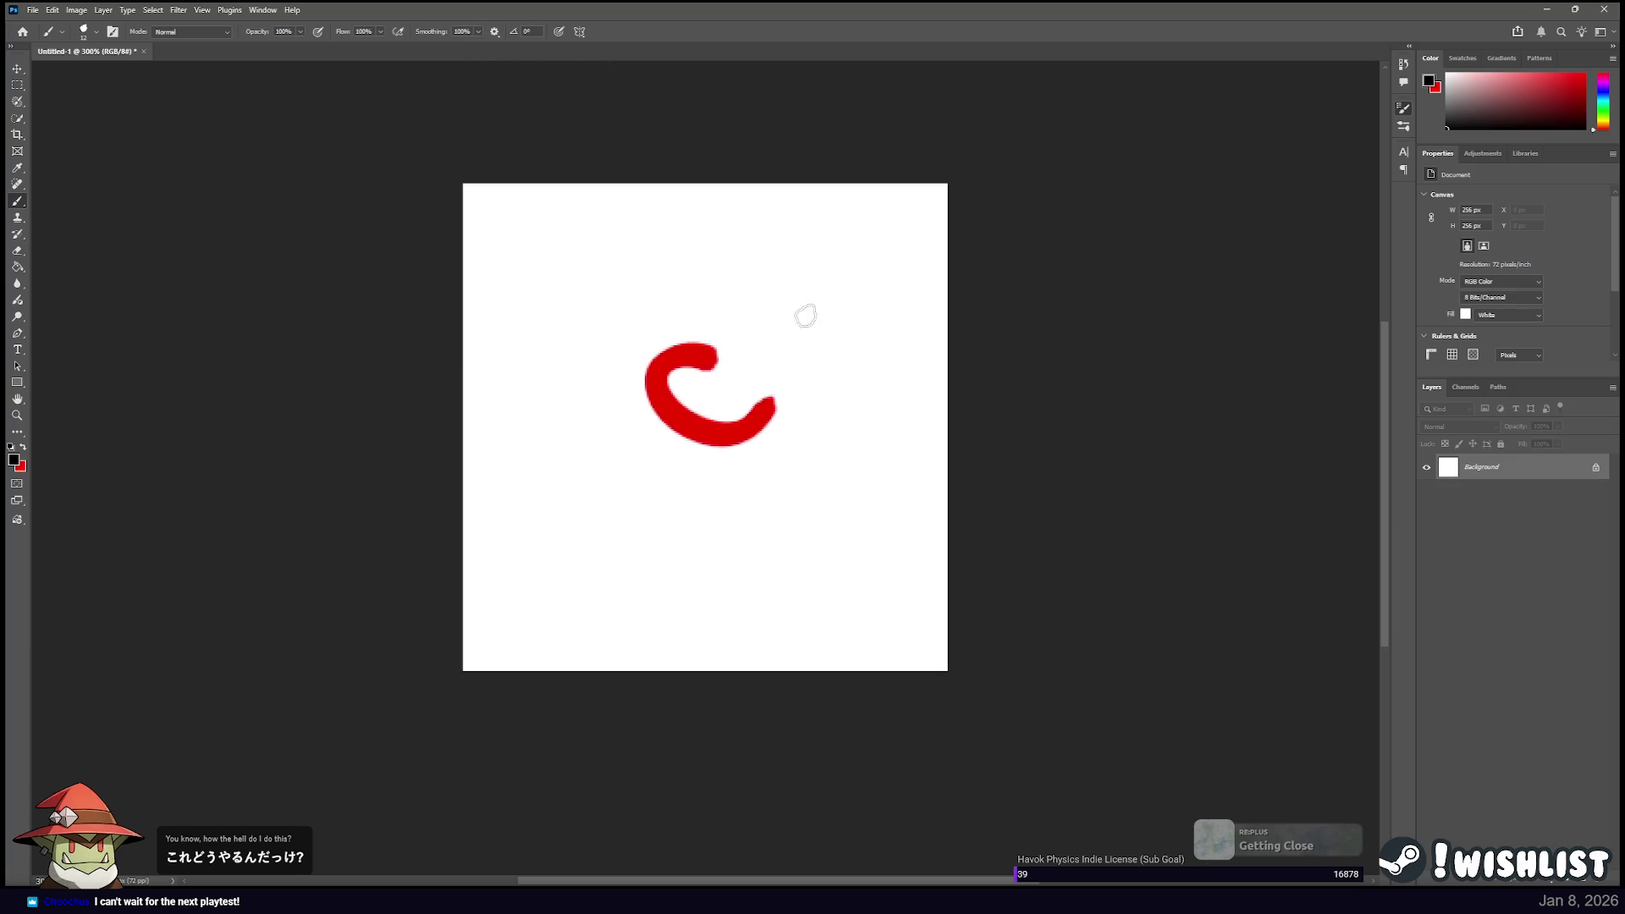
{"action": "mouse_move", "coordinate": [578, 317]}
{"action": "left_mouse_down"}
{"action": "mouse_move", "coordinate": [663, 567]}
{"action": "mouse_move", "coordinate": [860, 368]}
{"action": "mouse_move", "coordinate": [682, 237]}
{"action": "left_mouse_up"}
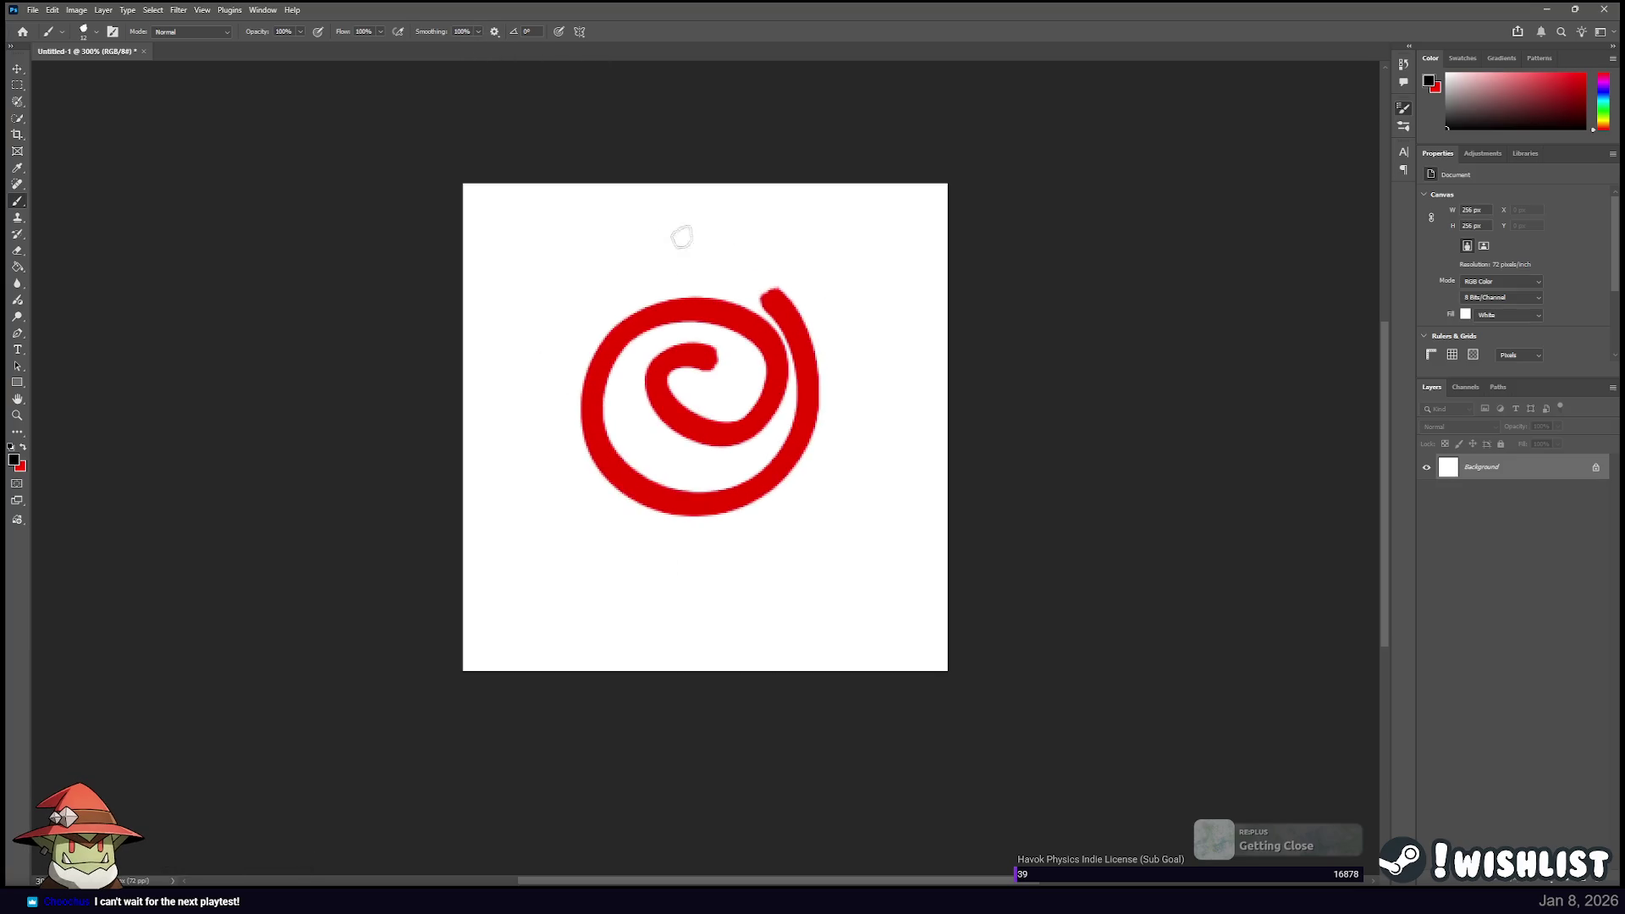
{"action": "mouse_move", "coordinate": [503, 446]}
{"action": "left_mouse_down"}
{"action": "mouse_move", "coordinate": [649, 577]}
{"action": "mouse_move", "coordinate": [872, 432]}
{"action": "mouse_move", "coordinate": [817, 251]}
{"action": "mouse_move", "coordinate": [651, 230]}
{"action": "mouse_move", "coordinate": [587, 295]}
{"action": "left_mouse_up"}
{"action": "key", "text": "ctrl+z"}
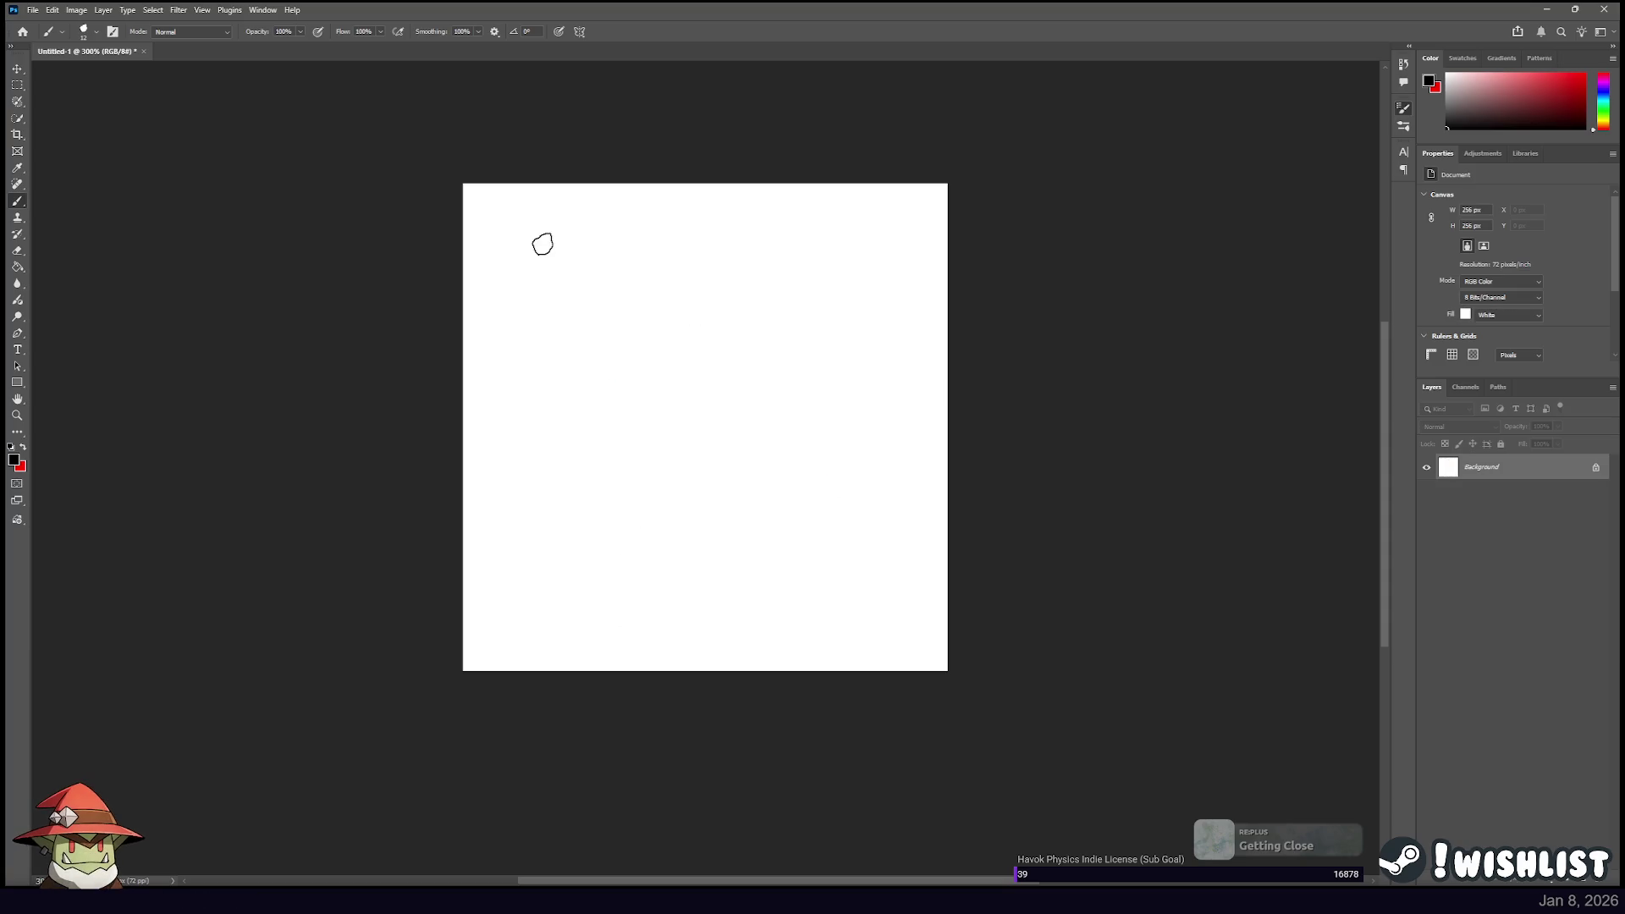
{"action": "left_click", "coordinate": [462, 31]}
{"action": "type", "text": "10"}
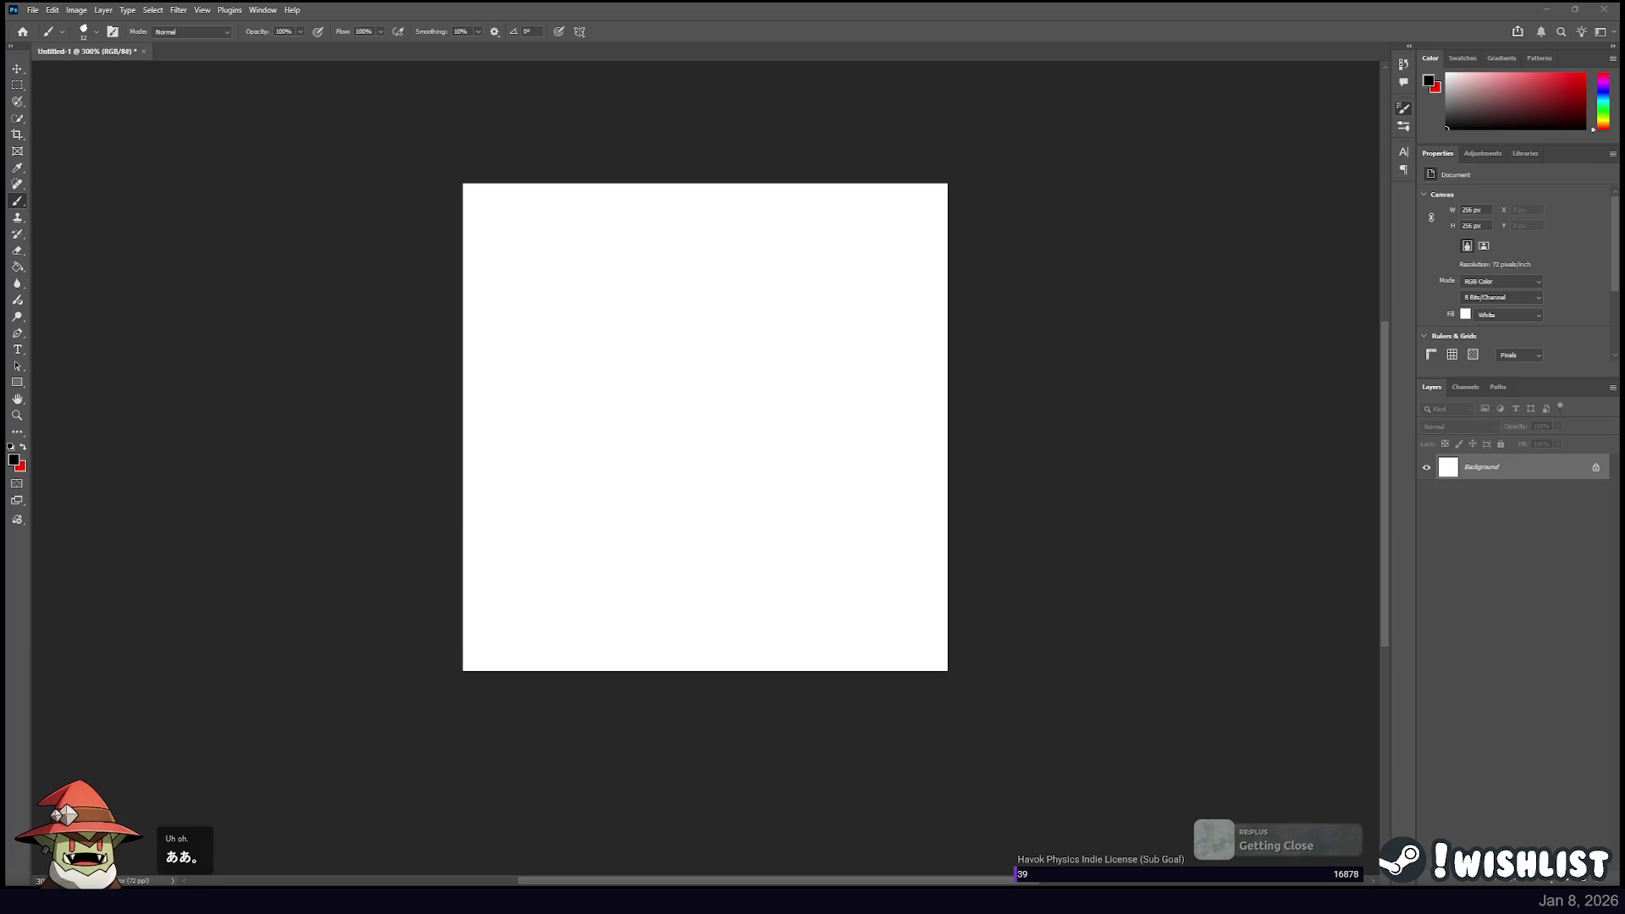
{"action": "left_click_drag", "start_coordinate": [827, 278], "coordinate": [771, 486]}
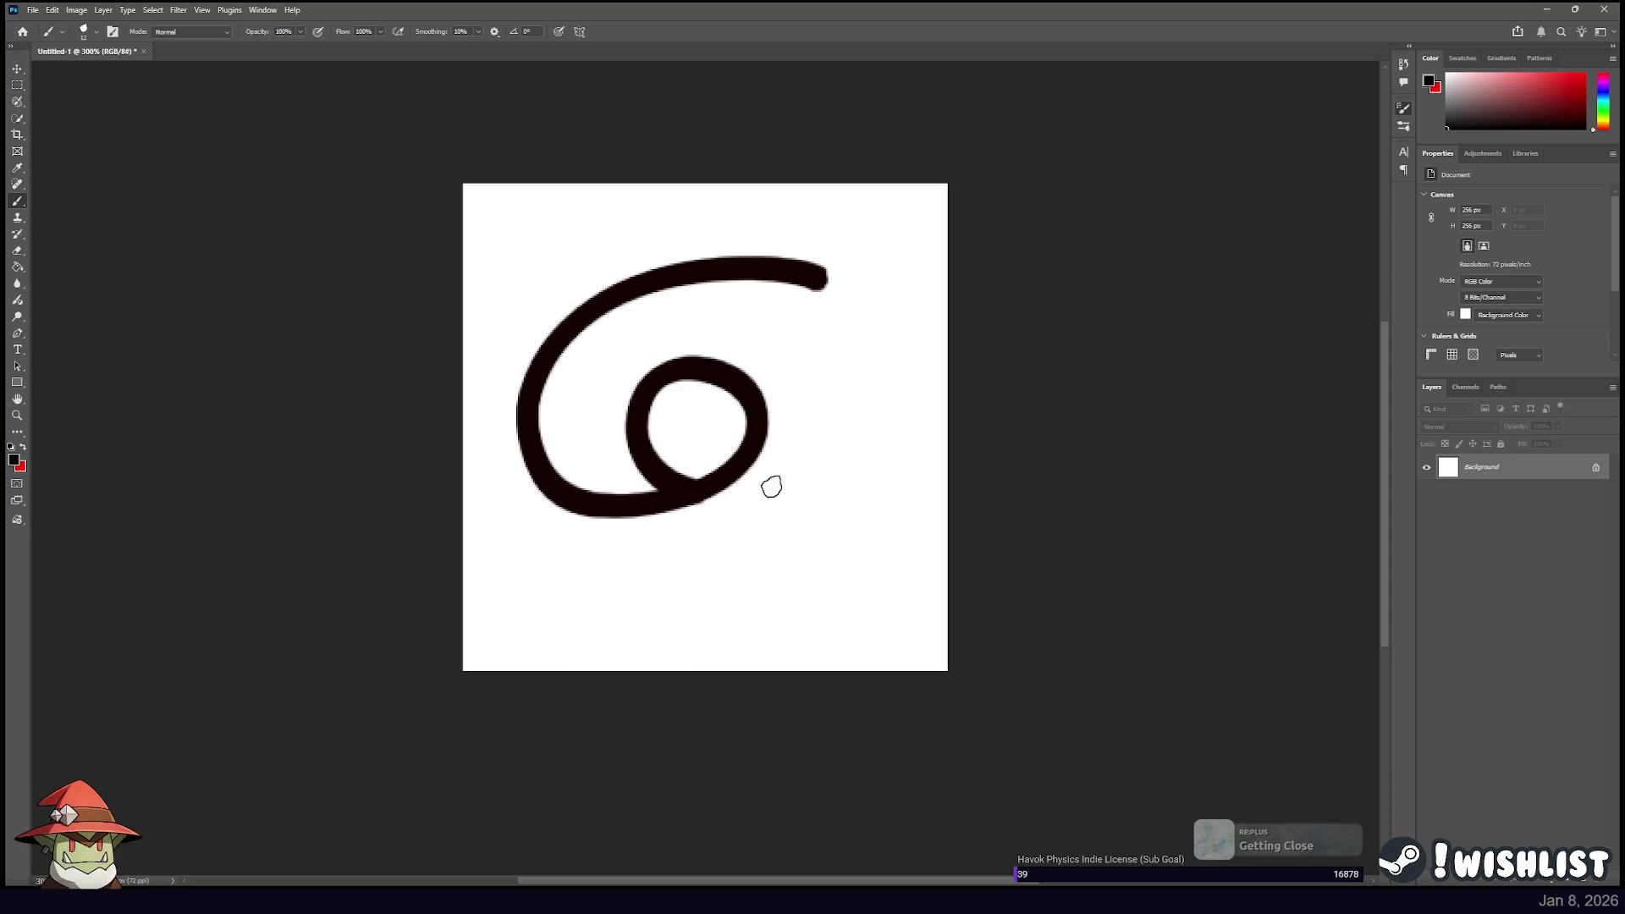
{"action": "key", "text": "ctrl+z"}
{"action": "left_click_drag", "start_coordinate": [844, 307], "coordinate": [701, 558]}
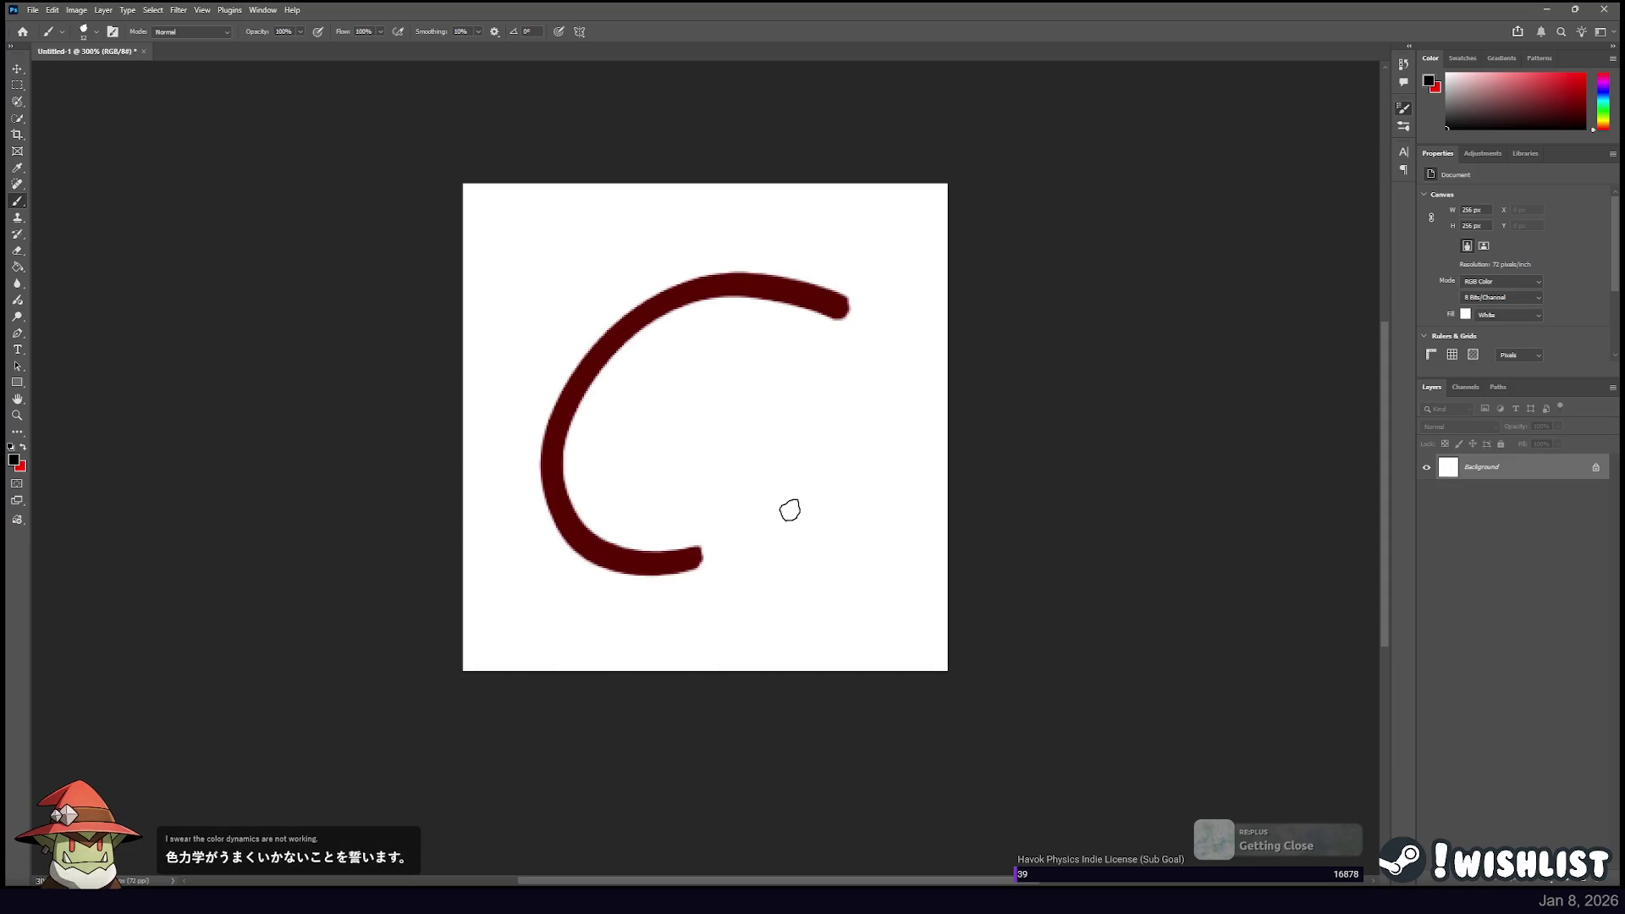
{"action": "left_click_drag", "start_coordinate": [790, 511], "coordinate": [695, 314]}
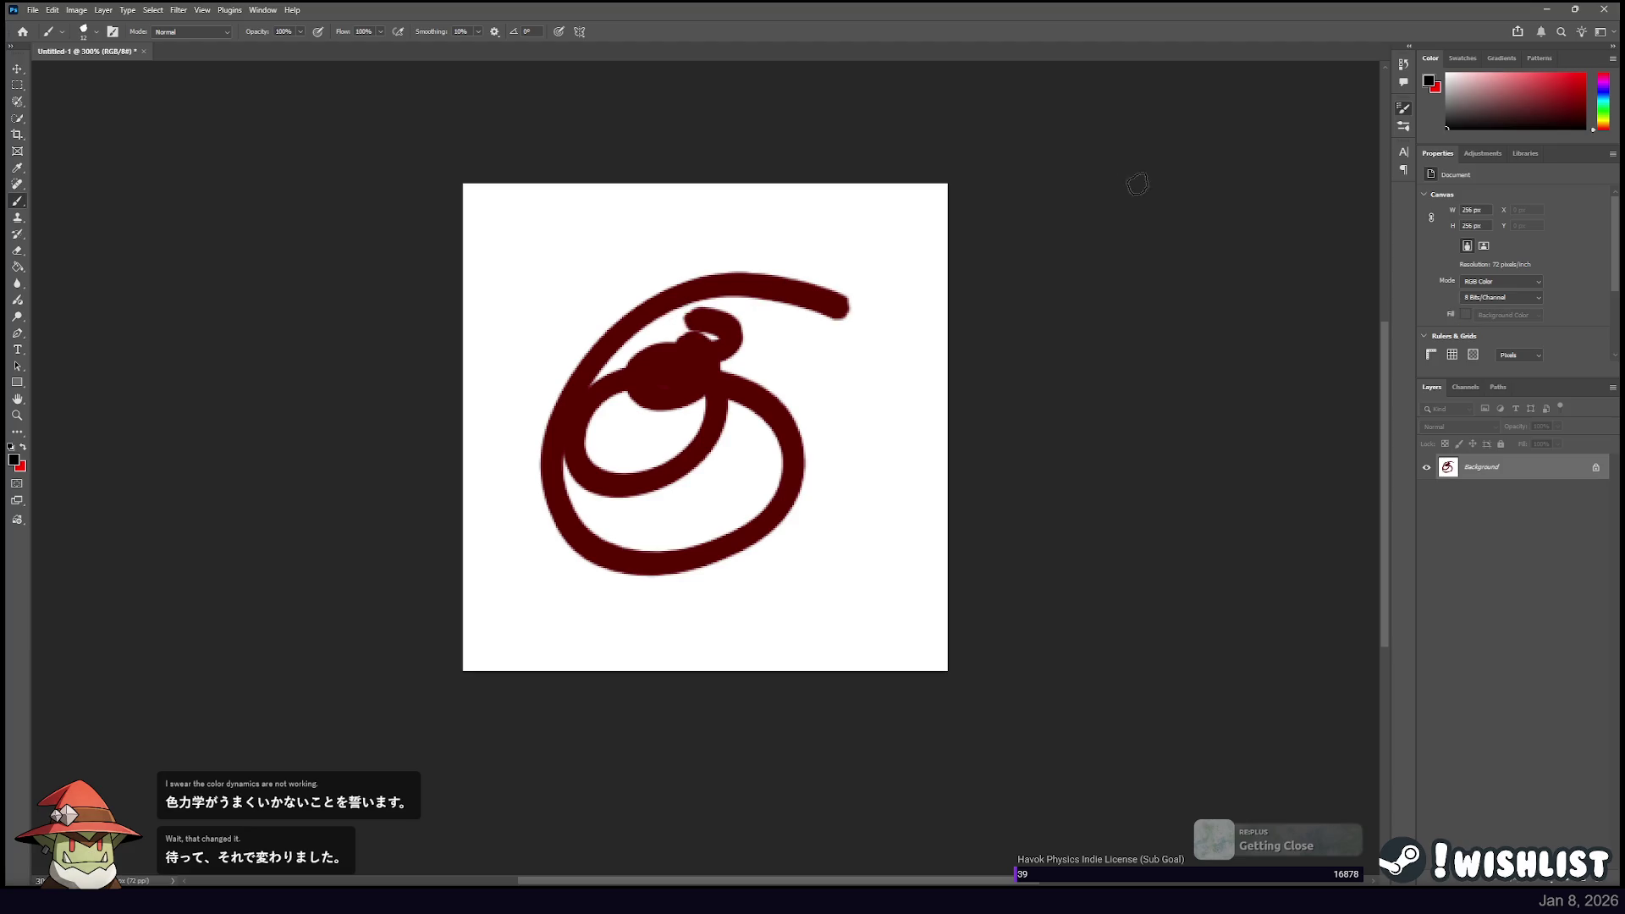
{"action": "key", "text": "ctrl+z"}
{"action": "left_click_drag", "start_coordinate": [778, 250], "coordinate": [629, 395]}
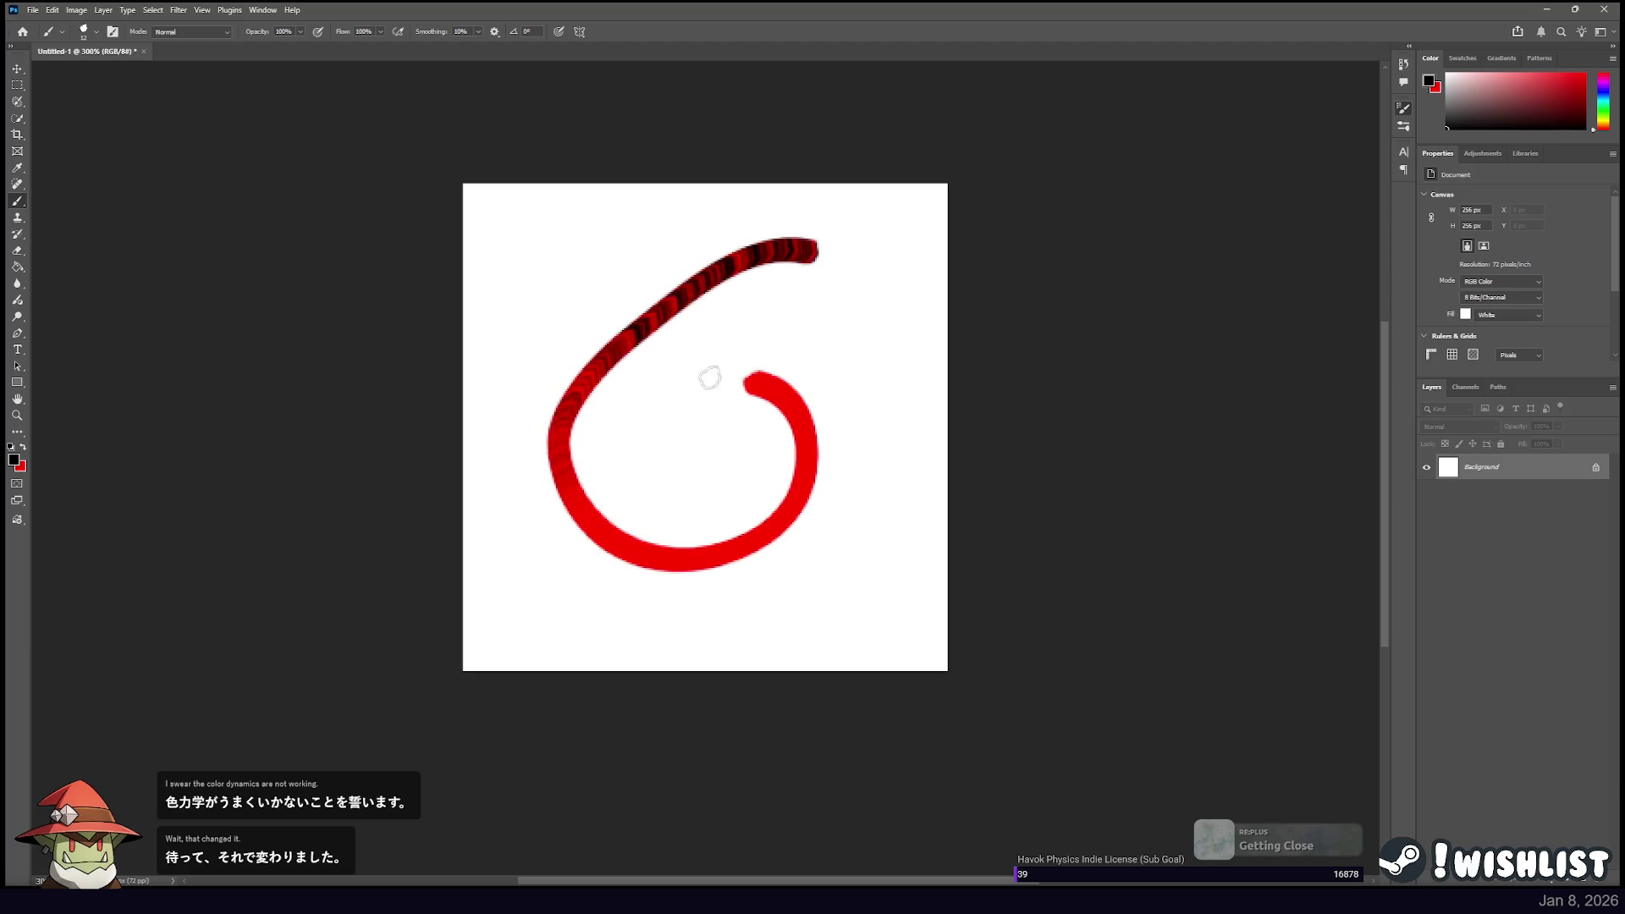
{"action": "left_click_drag", "start_coordinate": [777, 252], "coordinate": [772, 257]}
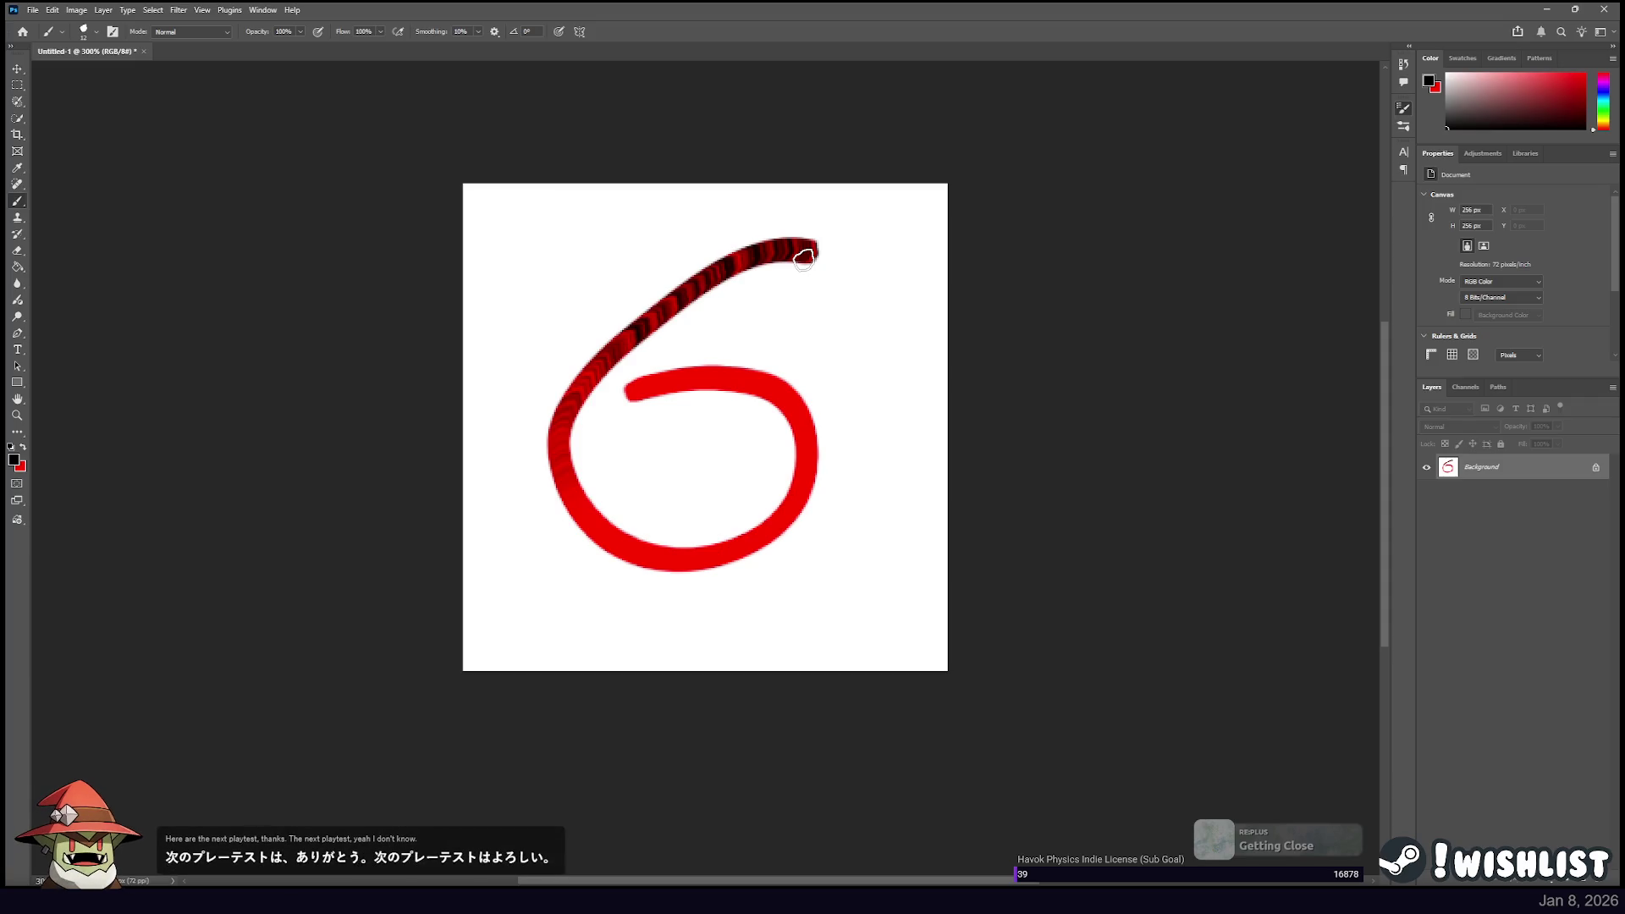
{"action": "key", "text": "ctrl+z"}
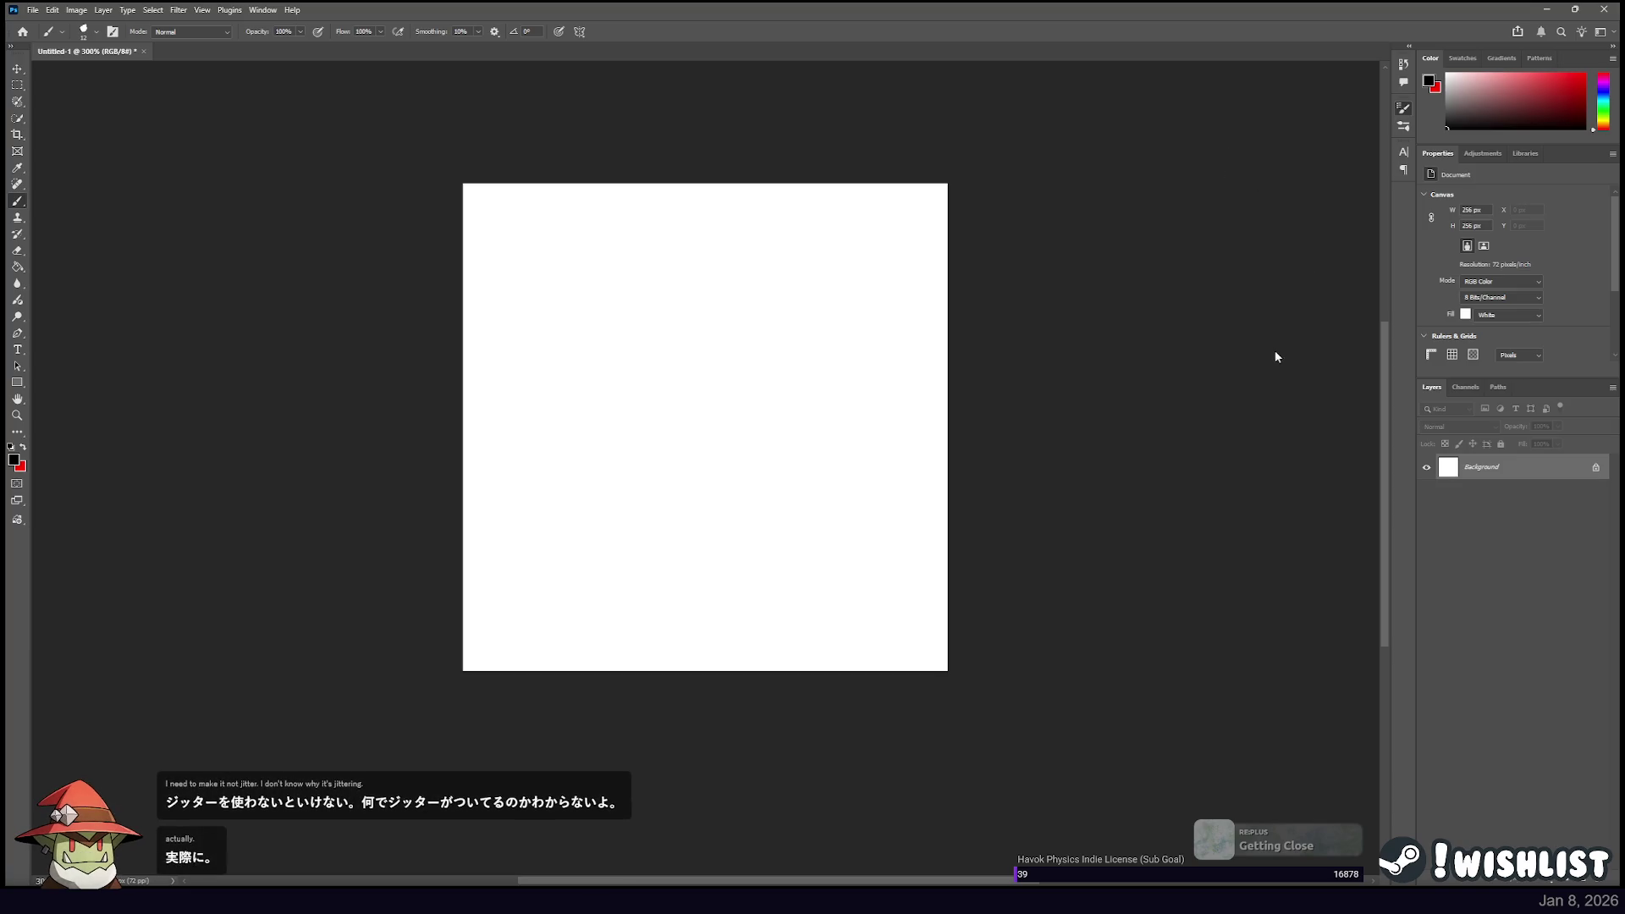
Paint and undo a run of jittery red curved and looping test strokes.
{"action": "left_click_drag", "start_coordinate": [762, 281], "coordinate": [582, 476]}
{"action": "key", "text": "ctrl+z"}
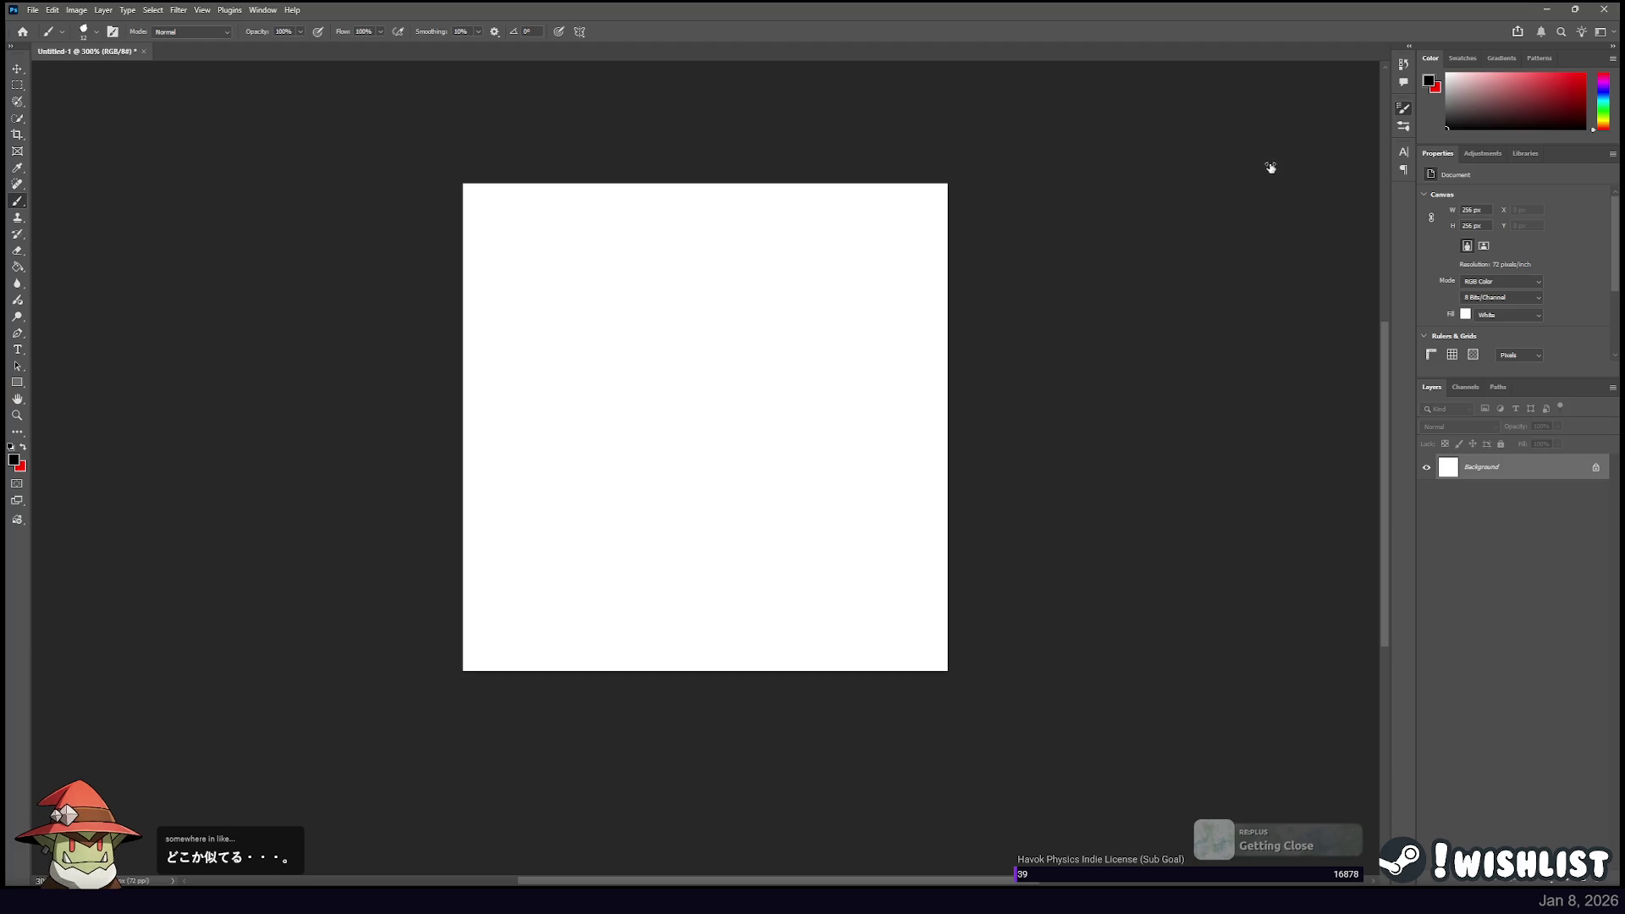
{"action": "mouse_move", "coordinate": [843, 285]}
{"action": "left_mouse_down"}
{"action": "mouse_move", "coordinate": [711, 342]}
{"action": "mouse_move", "coordinate": [641, 489]}
{"action": "left_mouse_up"}
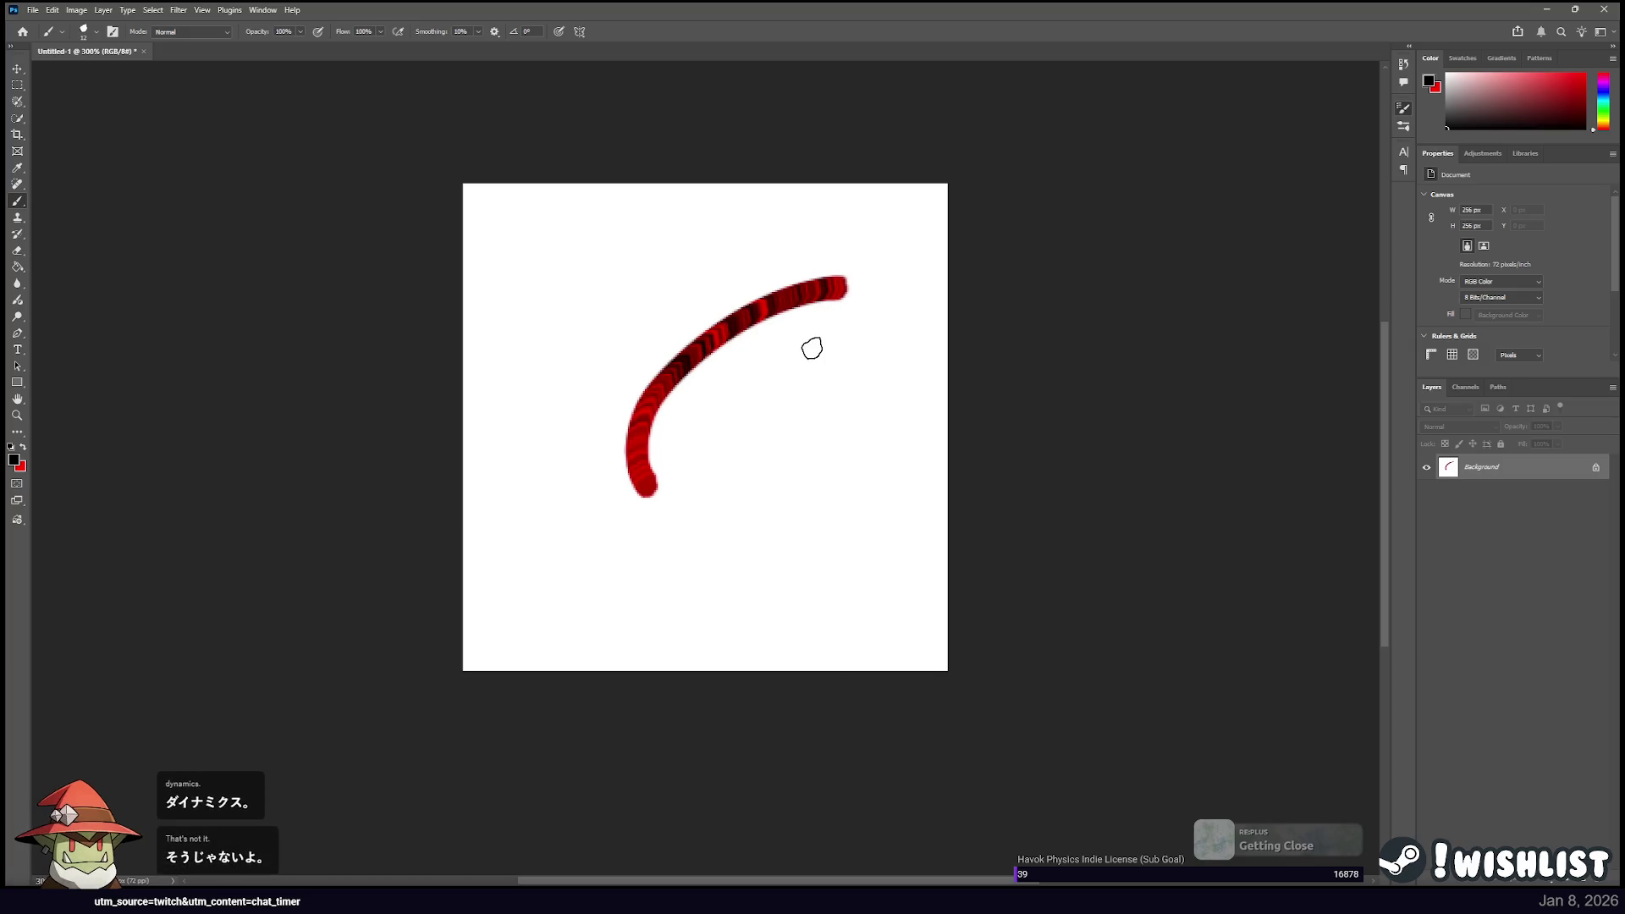
{"action": "key", "text": "ctrl+z"}
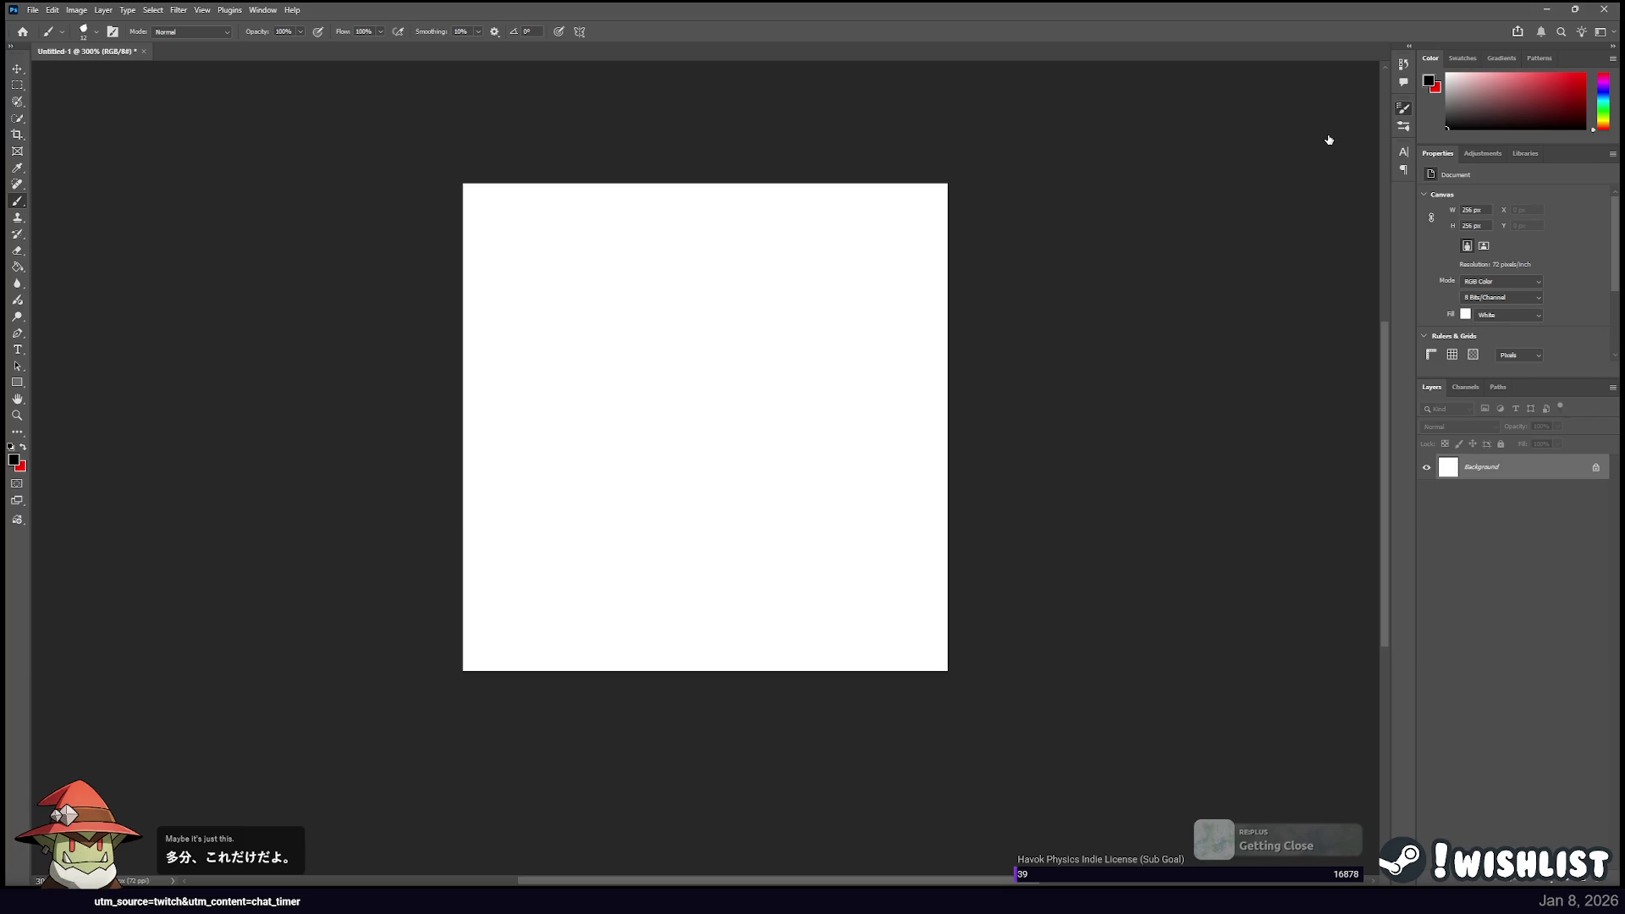
{"action": "mouse_move", "coordinate": [896, 290]}
{"action": "left_mouse_down"}
{"action": "mouse_move", "coordinate": [806, 317]}
{"action": "mouse_move", "coordinate": [837, 477]}
{"action": "left_mouse_up"}
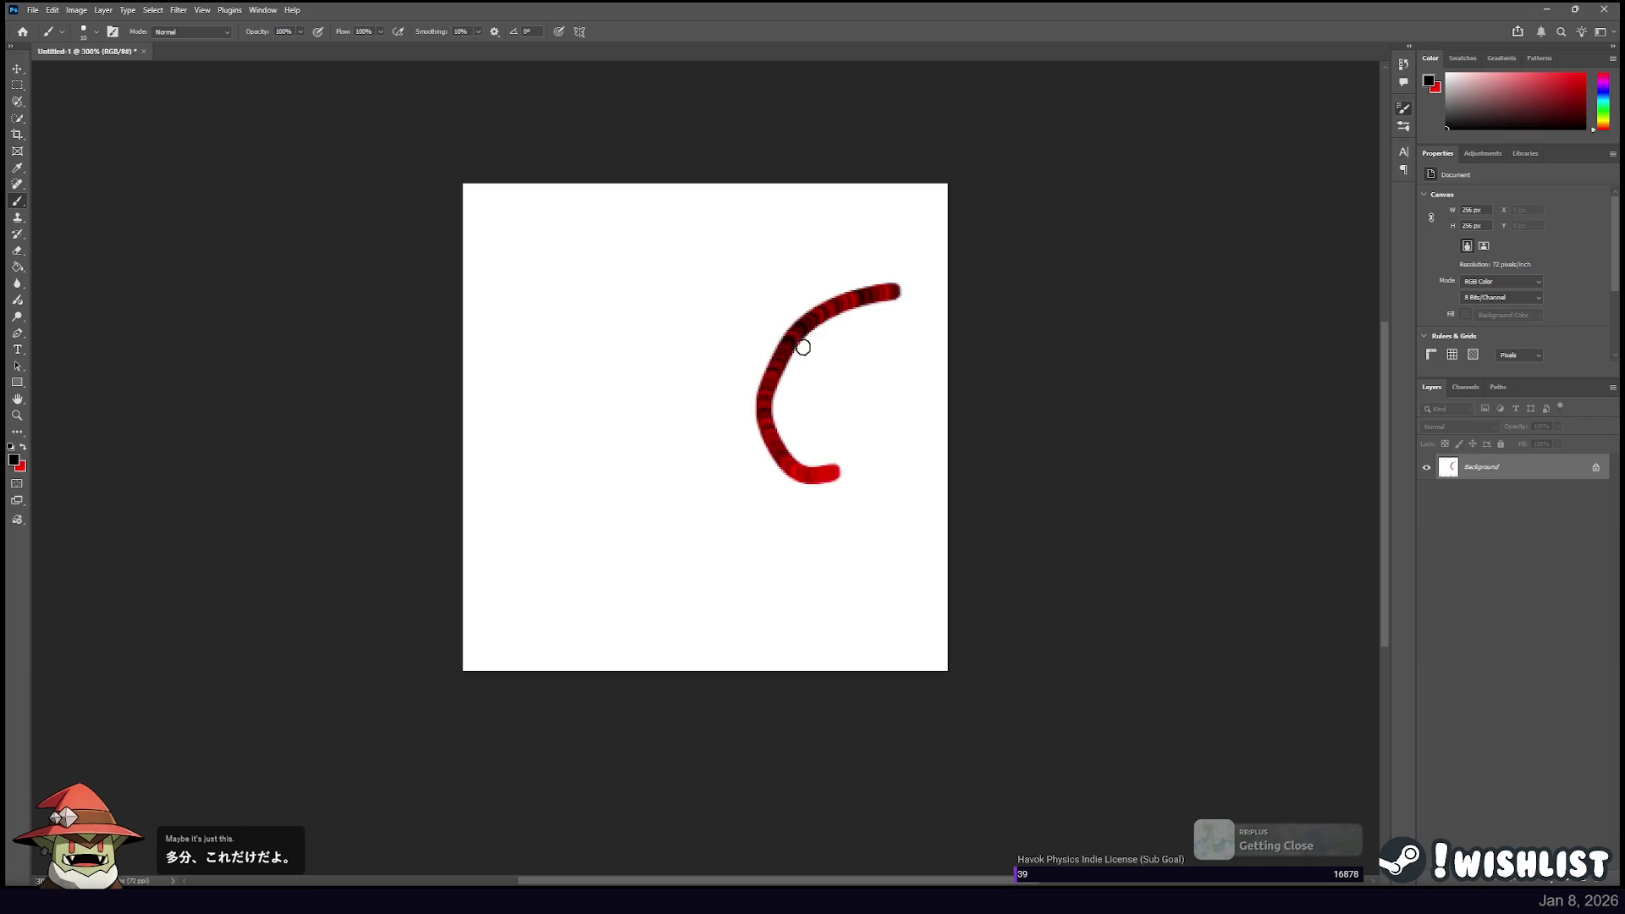
{"action": "key", "text": "ctrl+z"}
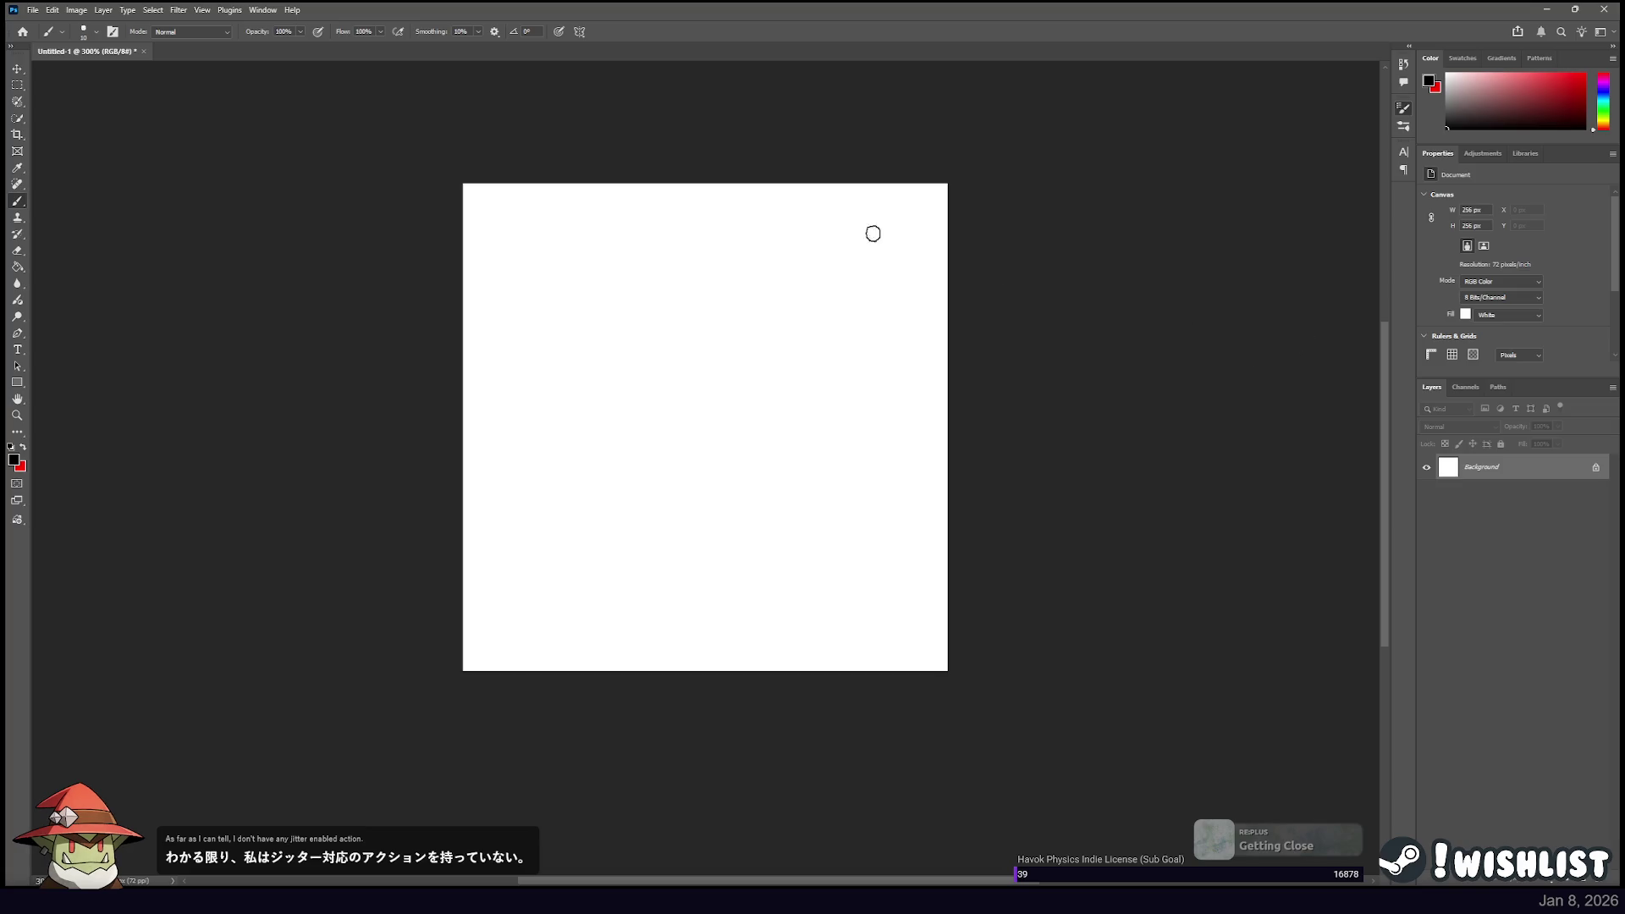
{"action": "left_click_drag", "start_coordinate": [844, 231], "coordinate": [605, 311]}
{"action": "left_click_drag", "start_coordinate": [649, 503], "coordinate": [749, 520]}
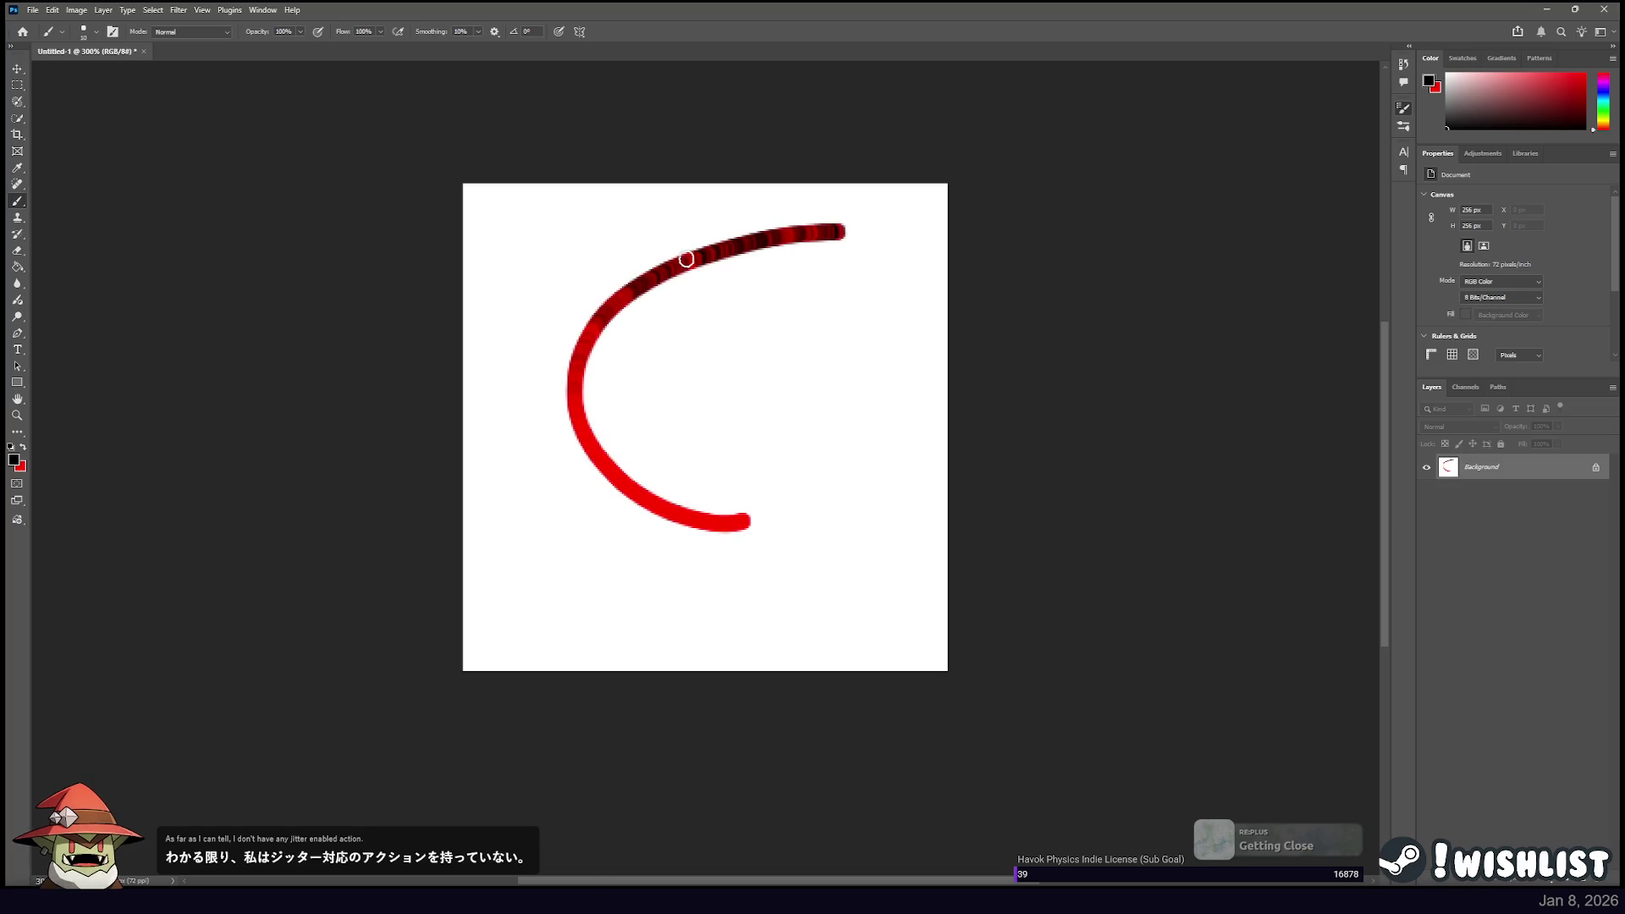
{"action": "key", "text": "ctrl+z"}
{"action": "left_click_drag", "start_coordinate": [854, 233], "coordinate": [591, 572]}
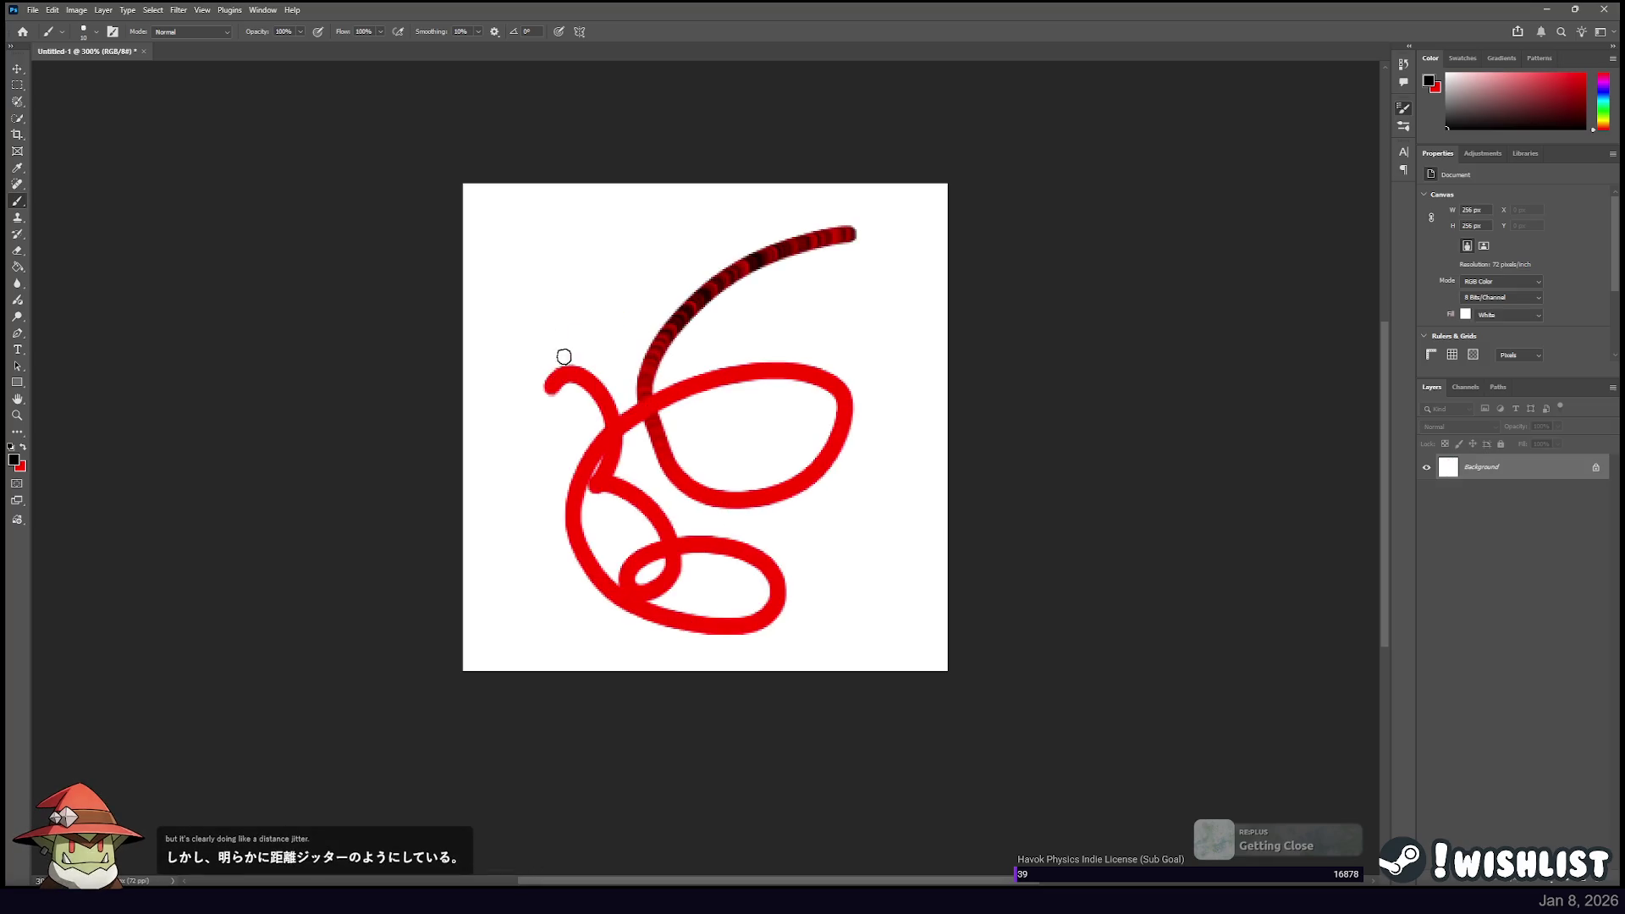
{"action": "left_click_drag", "start_coordinate": [647, 622], "coordinate": [524, 296]}
{"action": "key", "text": "ctrl+z"}
{"action": "left_click_drag", "start_coordinate": [787, 294], "coordinate": [890, 527]}
{"action": "key", "text": "ctrl+z"}
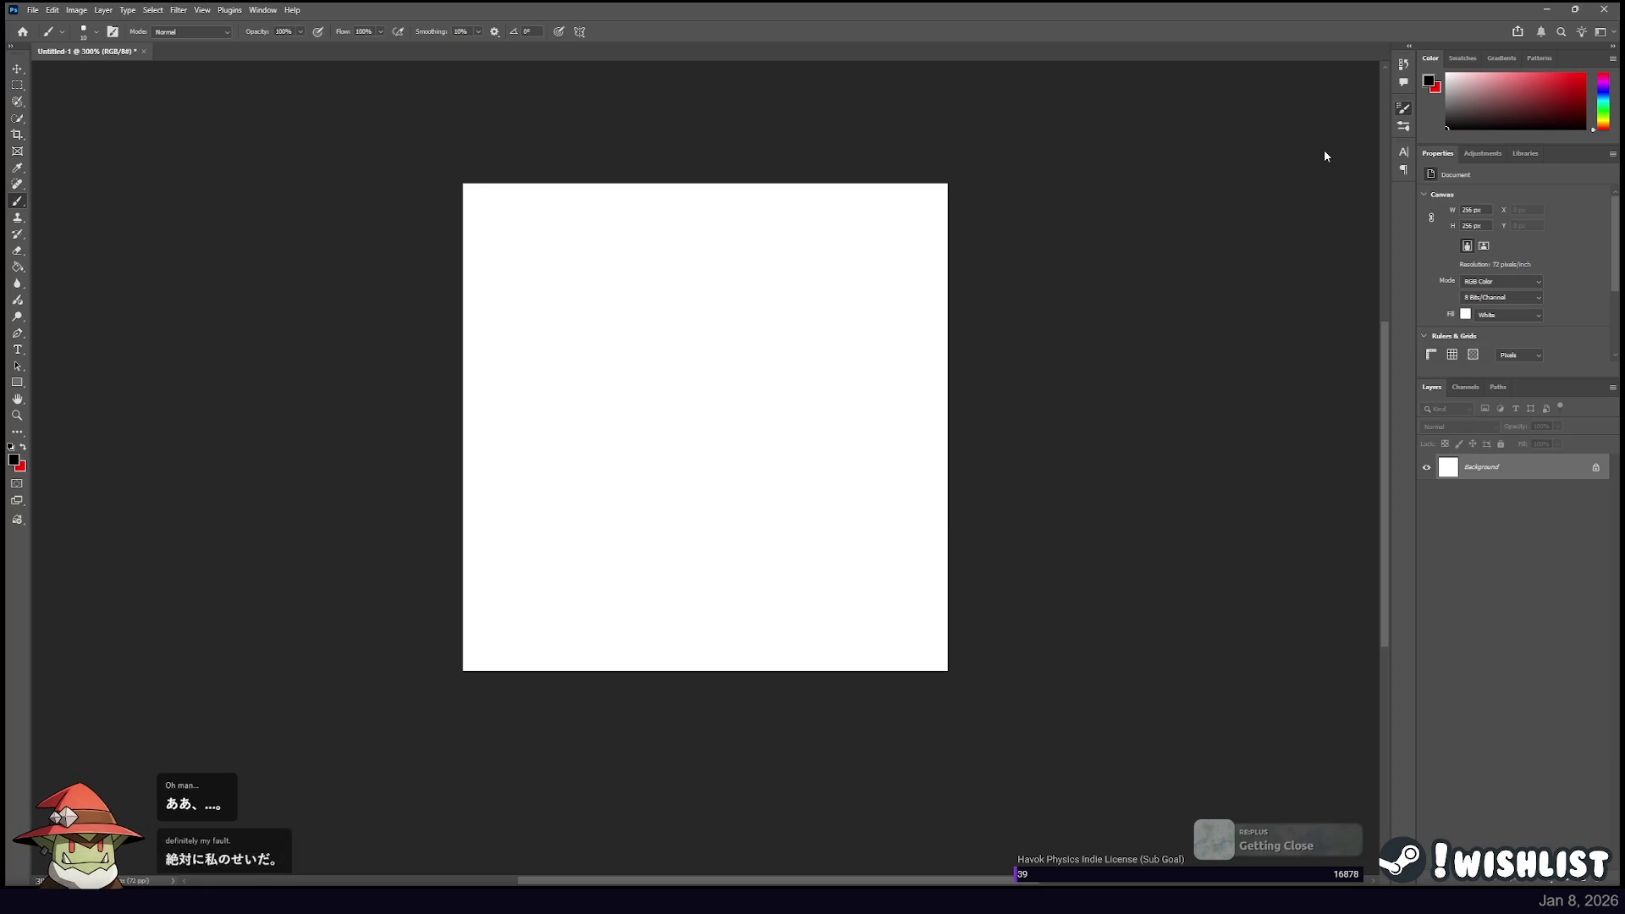
After more cleared C-shaped trials, confirm brush Smoothing at 10% and paint a smooth red-to-black curve.
{"action": "left_click_drag", "start_coordinate": [864, 267], "coordinate": [865, 400]}
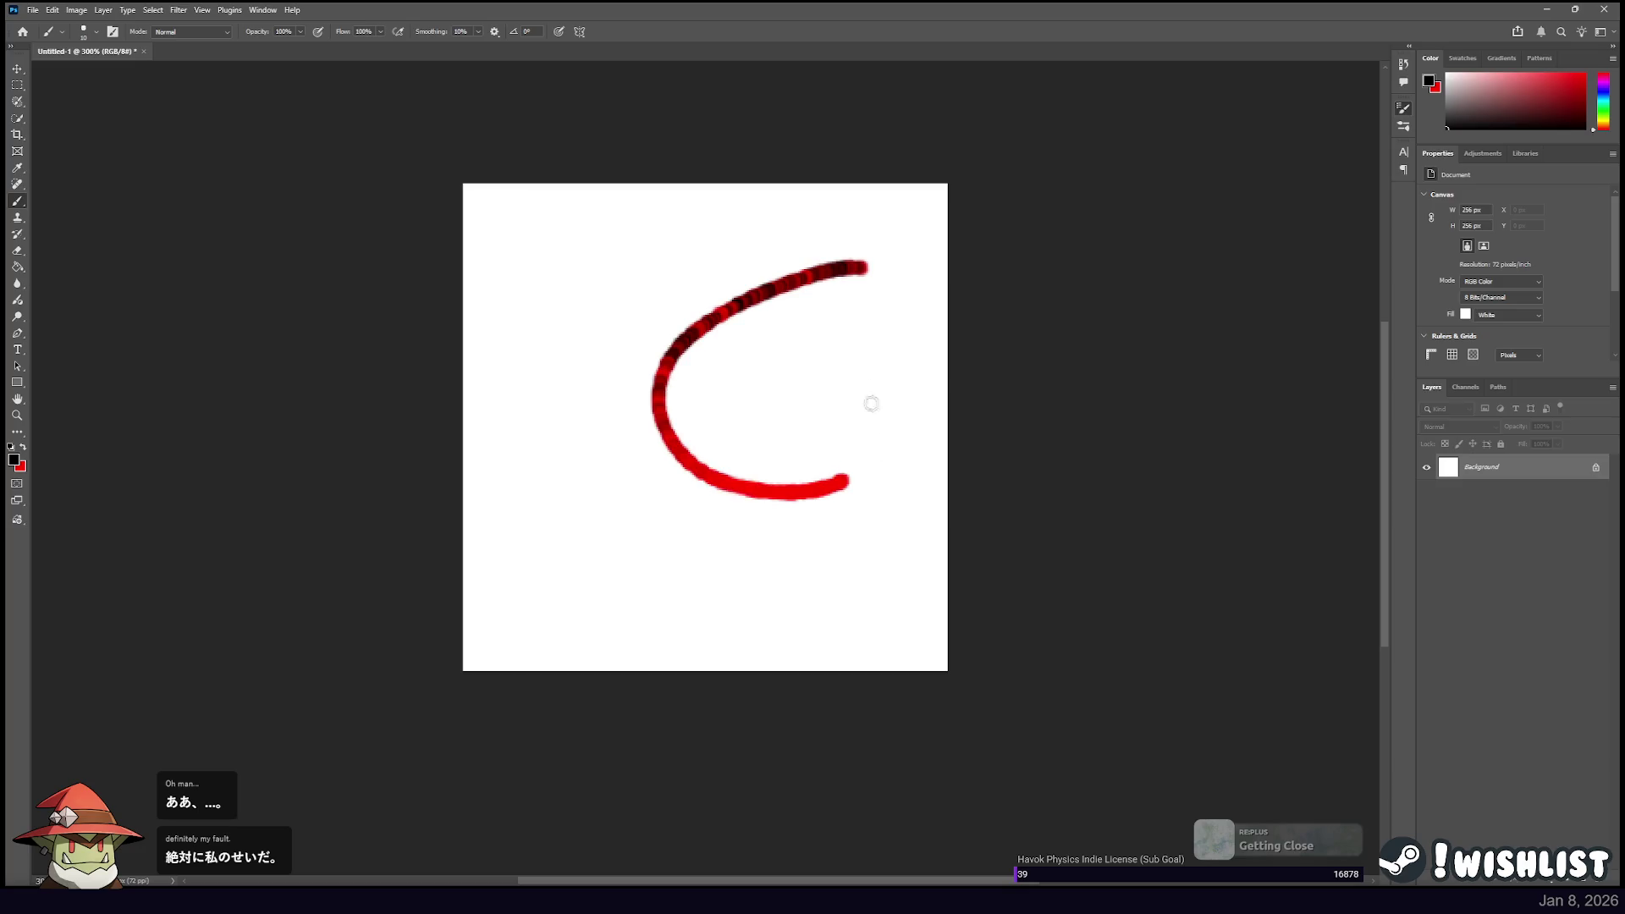
{"action": "key", "text": "ctrl+z"}
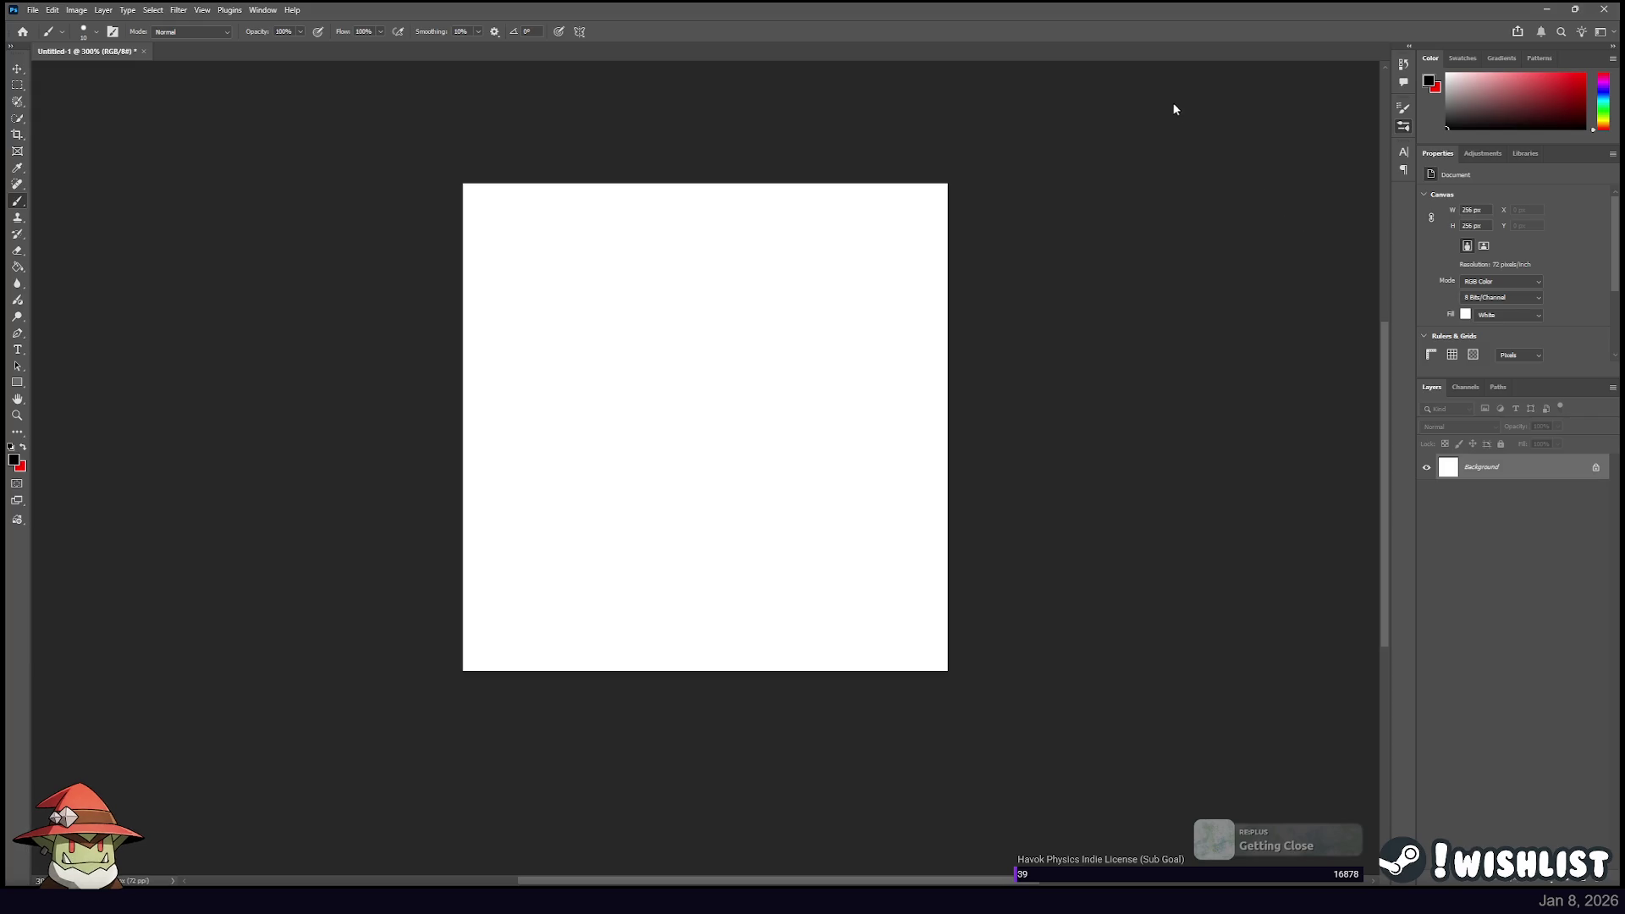
{"action": "left_click_drag", "start_coordinate": [883, 276], "coordinate": [718, 506]}
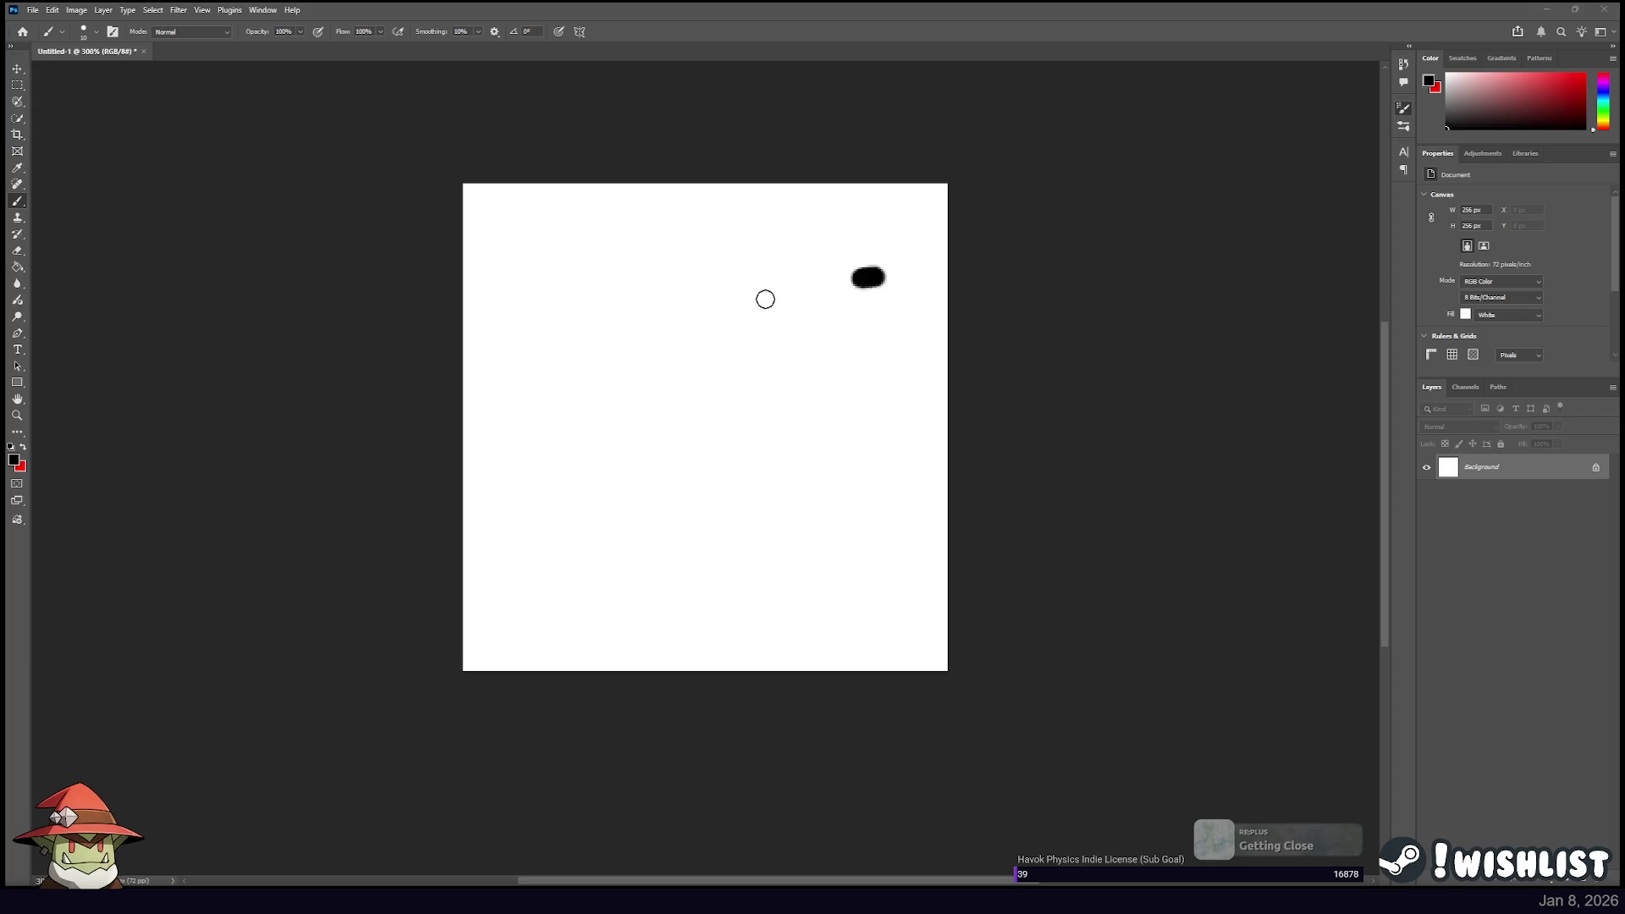
{"action": "key", "text": "ctrl+z"}
{"action": "left_click_drag", "start_coordinate": [725, 275], "coordinate": [595, 350]}
{"action": "left_click_drag", "start_coordinate": [563, 449], "coordinate": [788, 369]}
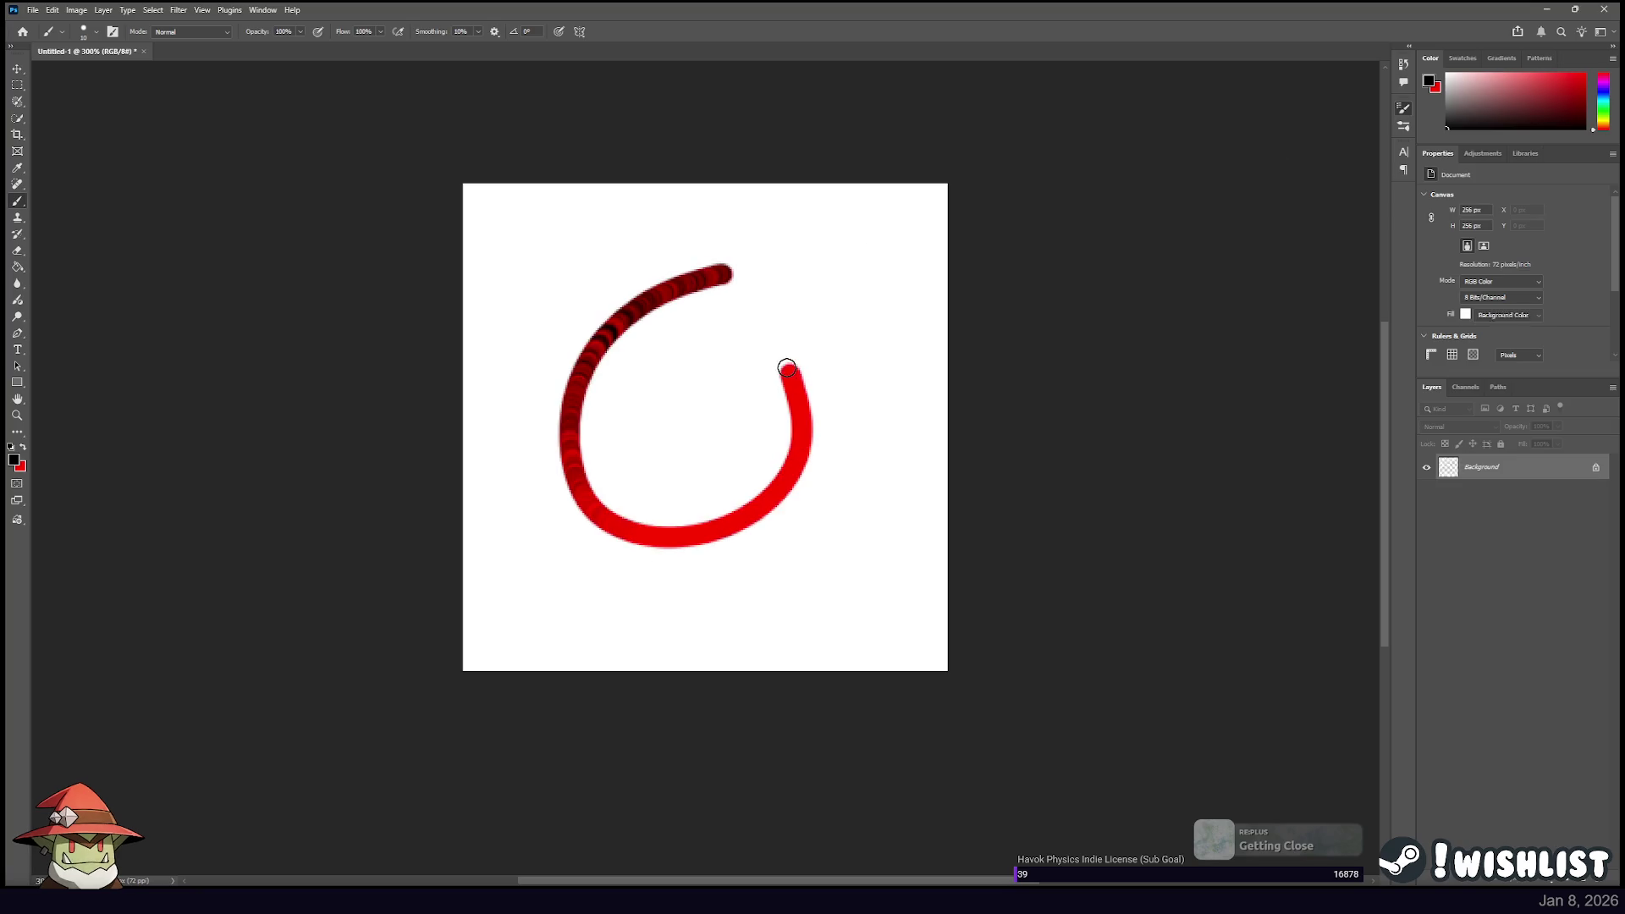
{"action": "key", "text": "ctrl+z"}
{"action": "left_click_drag", "start_coordinate": [692, 292], "coordinate": [725, 418]}
{"action": "key", "text": "ctrl+z"}
{"action": "left_click_drag", "start_coordinate": [813, 283], "coordinate": [661, 299]}
{"action": "left_click_drag", "start_coordinate": [466, 382], "coordinate": [744, 436]}
{"action": "key", "text": "ctrl+z"}
{"action": "type", "text": "10"}
{"action": "key", "text": "Return"}
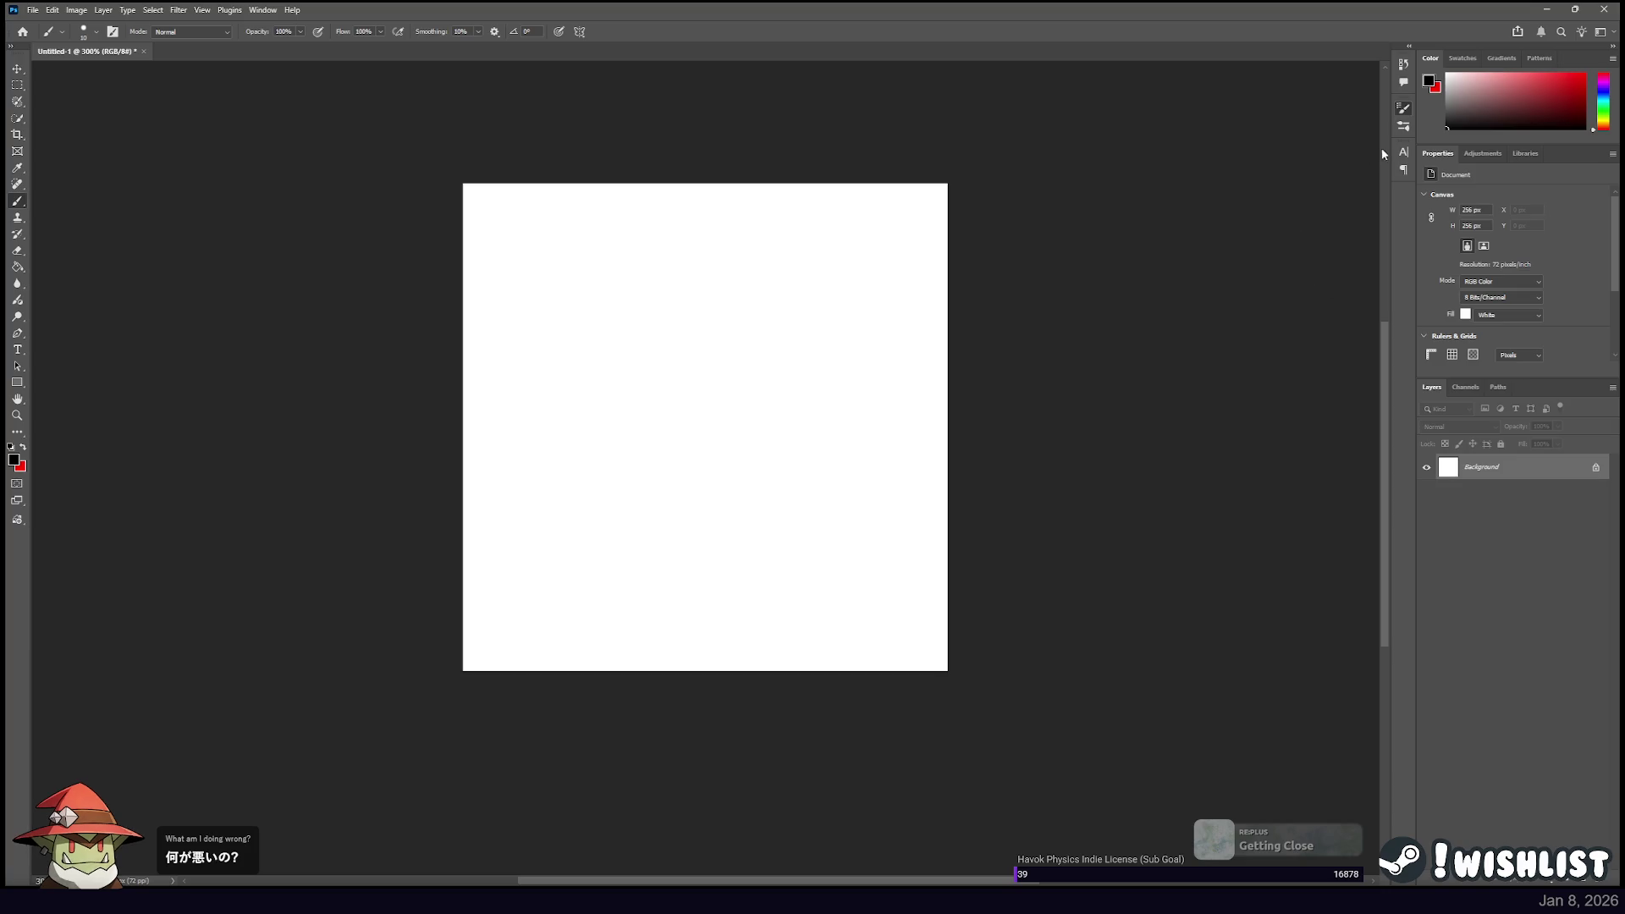
{"action": "left_click_drag", "start_coordinate": [853, 260], "coordinate": [653, 591]}
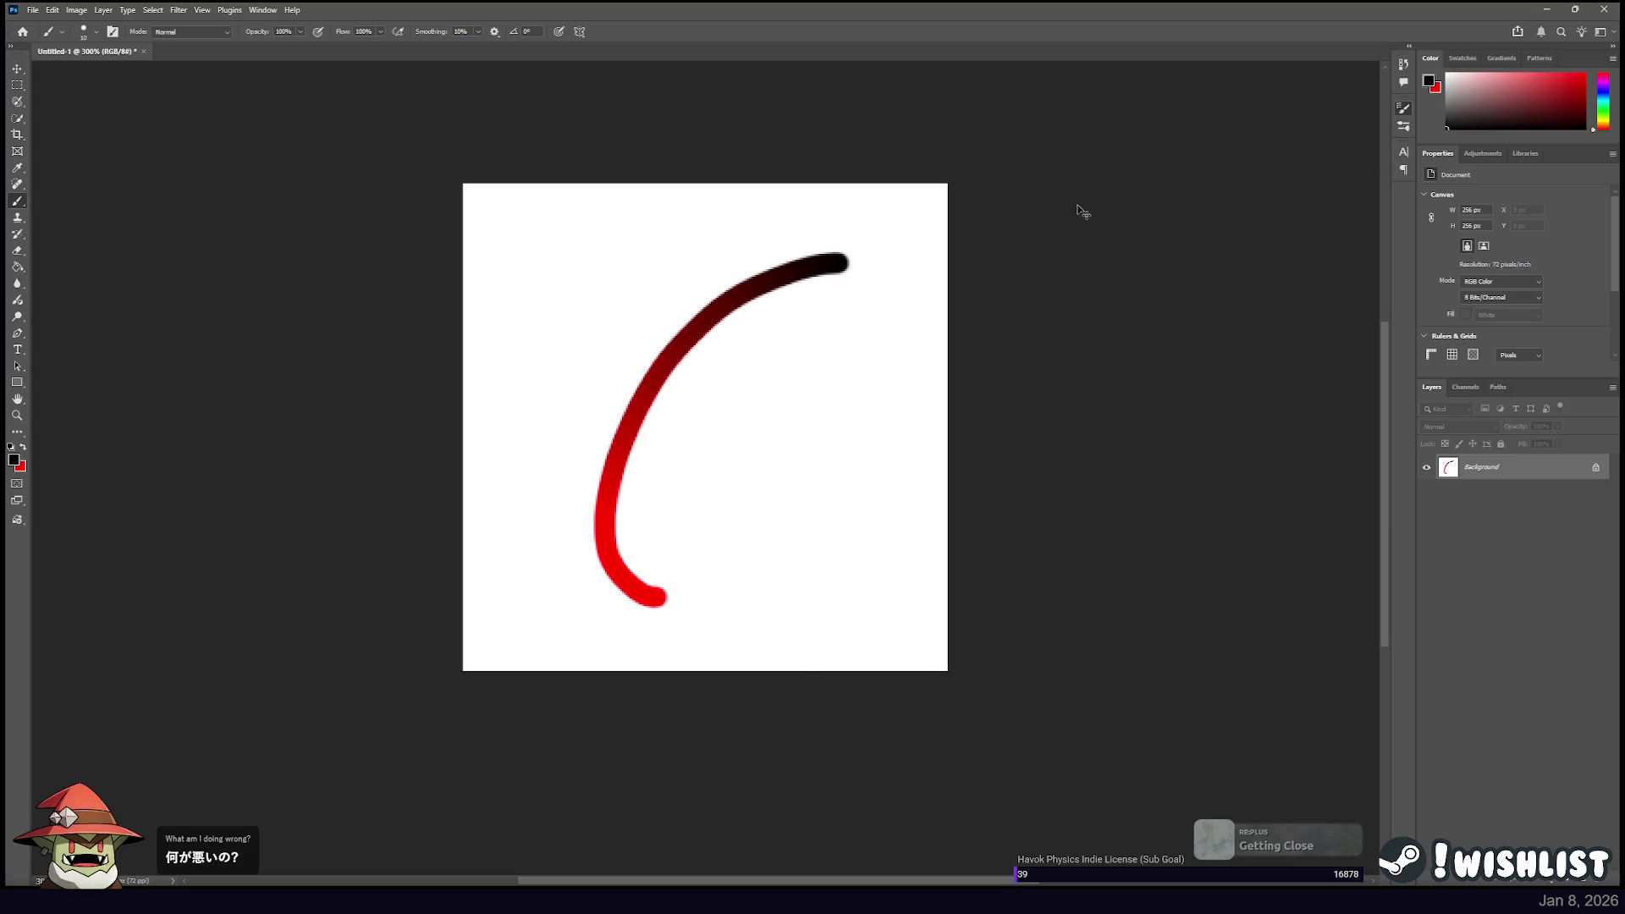
Remove the red-to-black curve and paint several trial loops, undoing each.
{"action": "key", "text": "ctrl+z"}
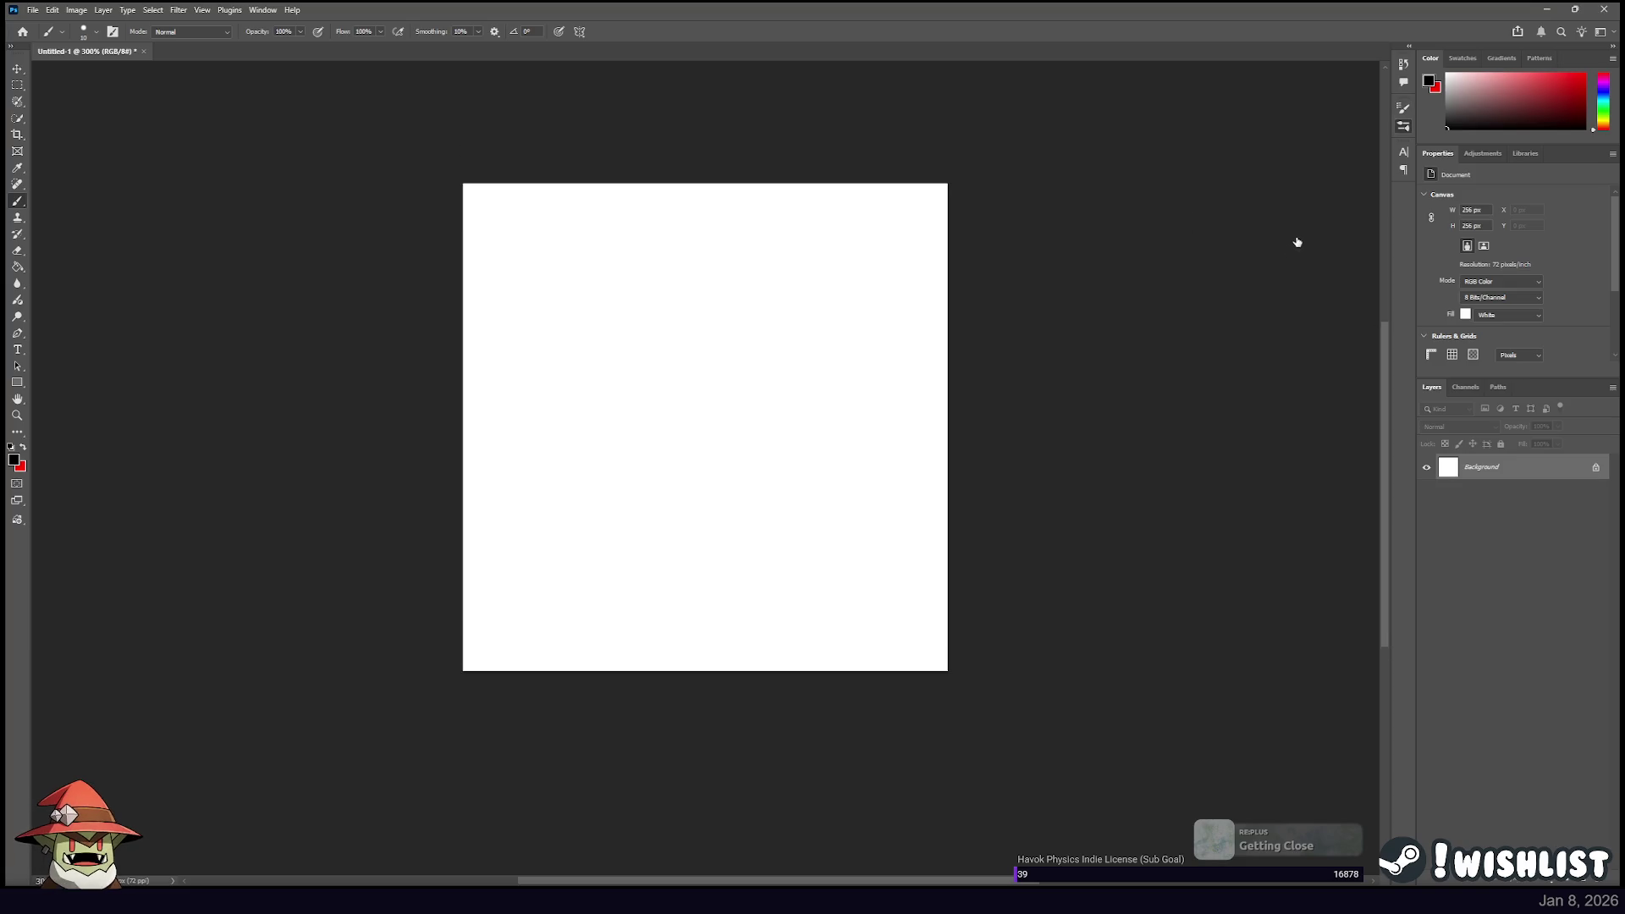
{"action": "left_click_drag", "start_coordinate": [859, 314], "coordinate": [820, 367]}
{"action": "key", "text": "ctrl+z"}
{"action": "left_click_drag", "start_coordinate": [711, 282], "coordinate": [821, 378]}
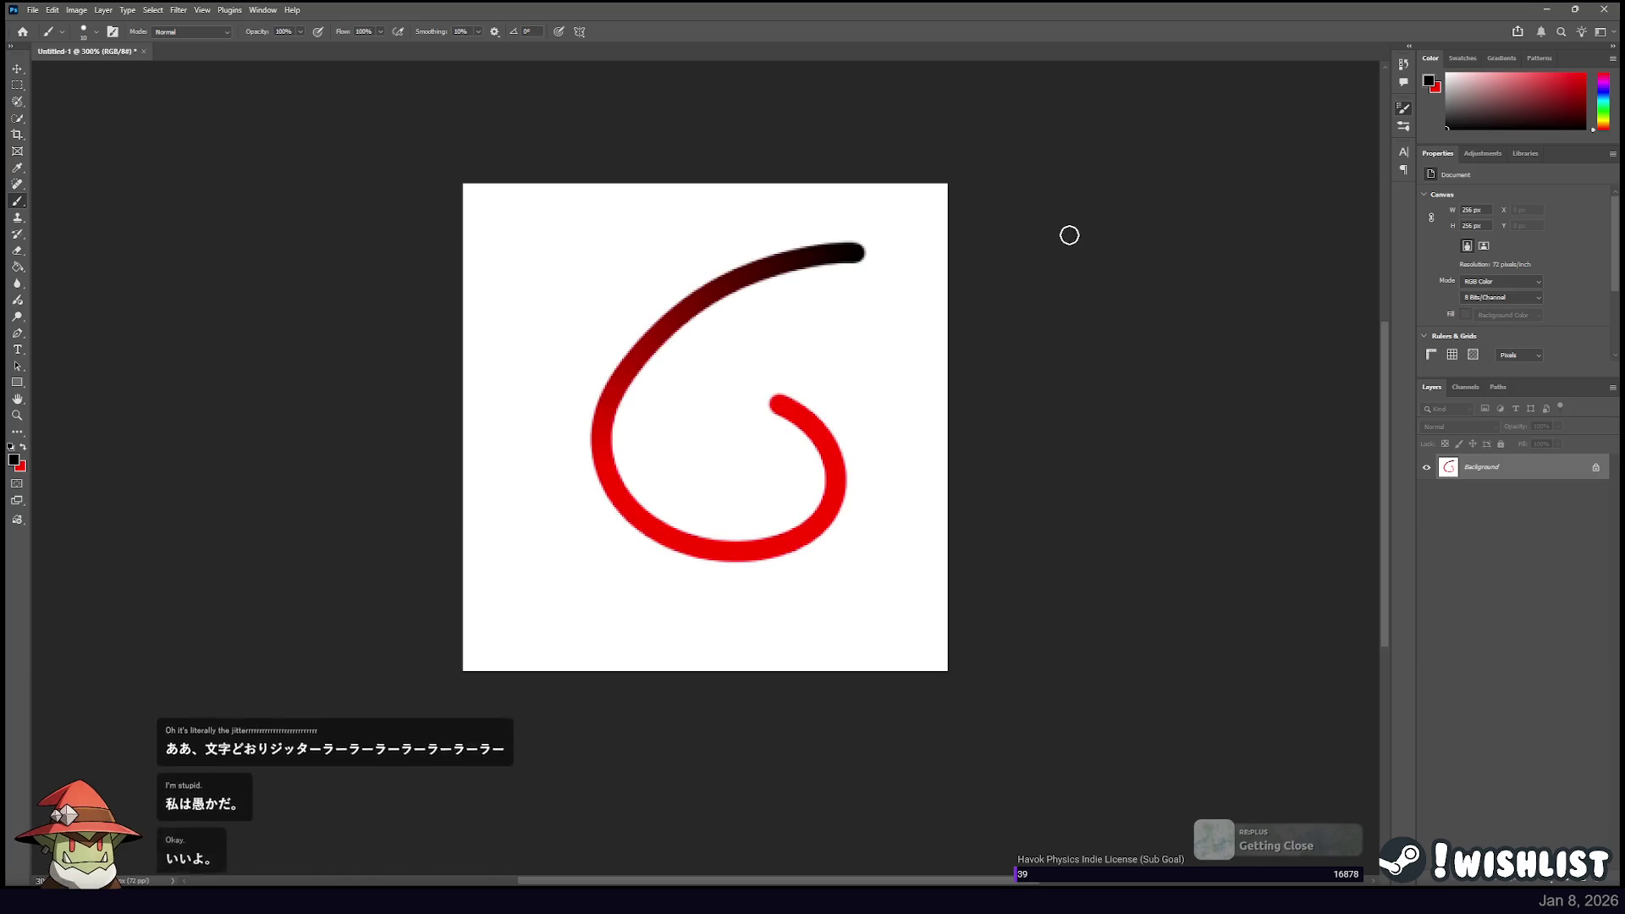
{"action": "key", "text": "ctrl+z"}
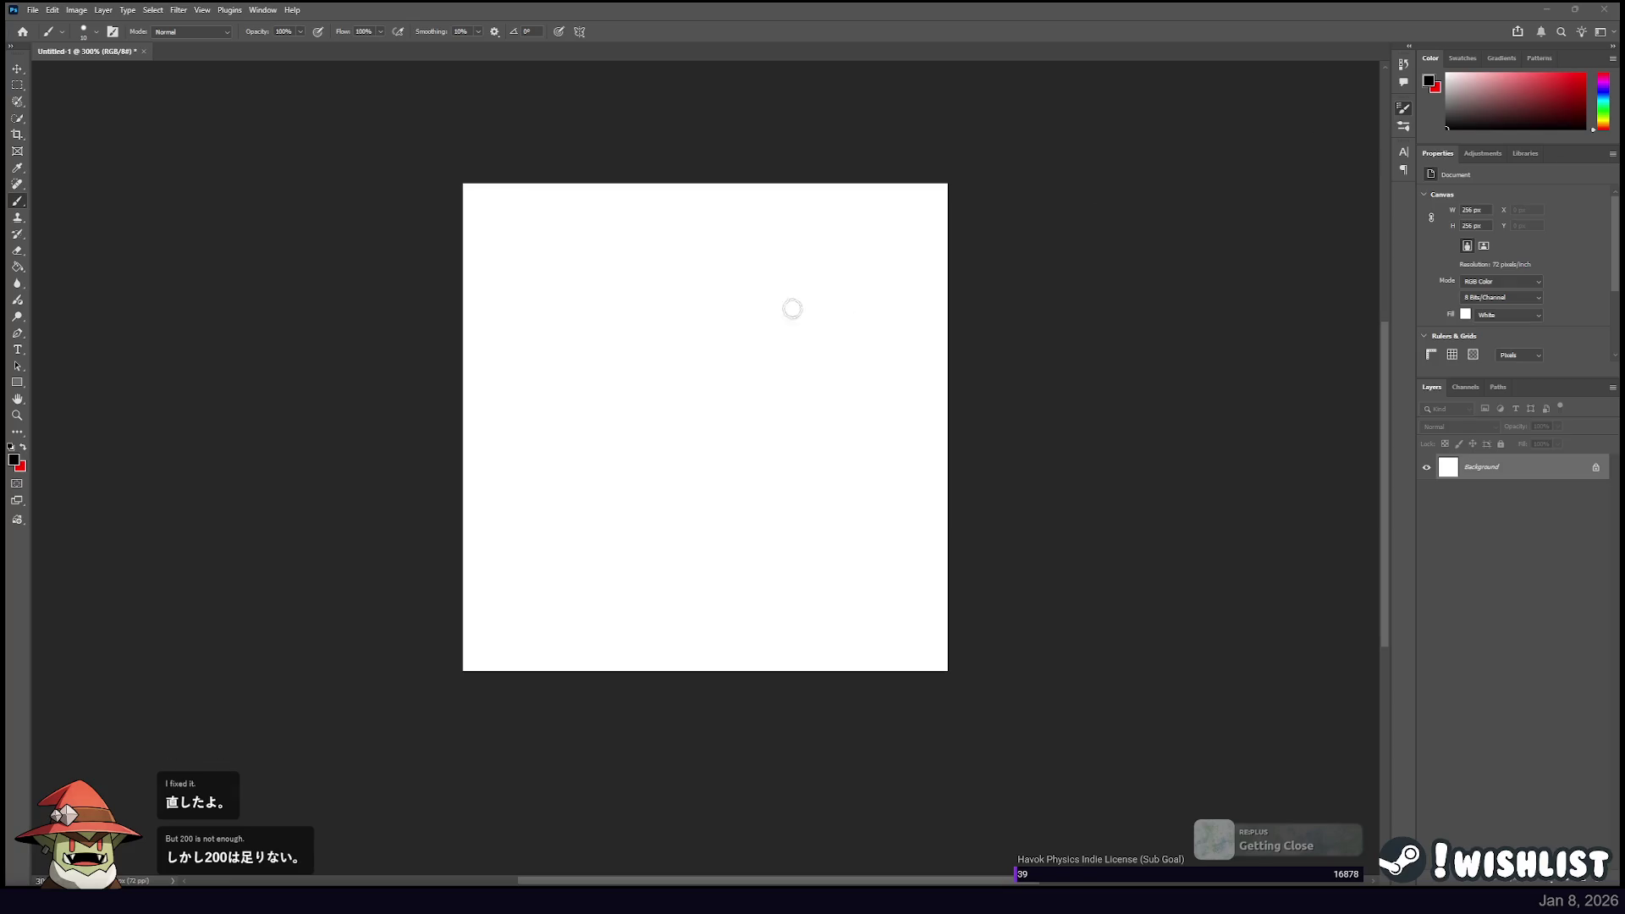
{"action": "left_click_drag", "start_coordinate": [598, 537], "coordinate": [817, 580]}
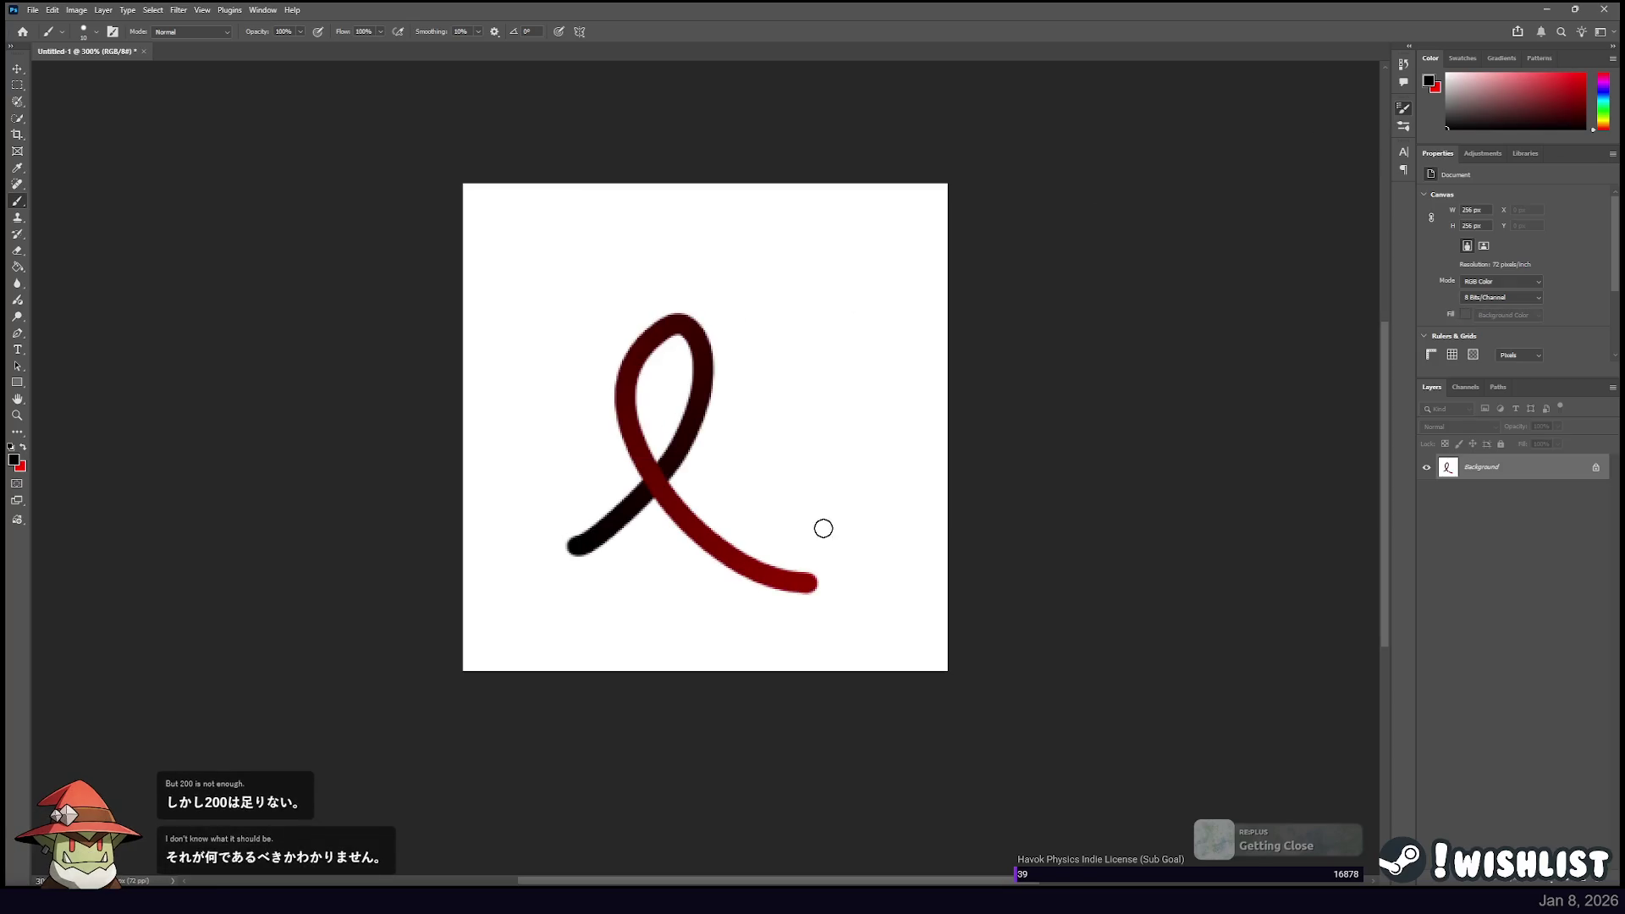
{"action": "key", "text": "ctrl+z"}
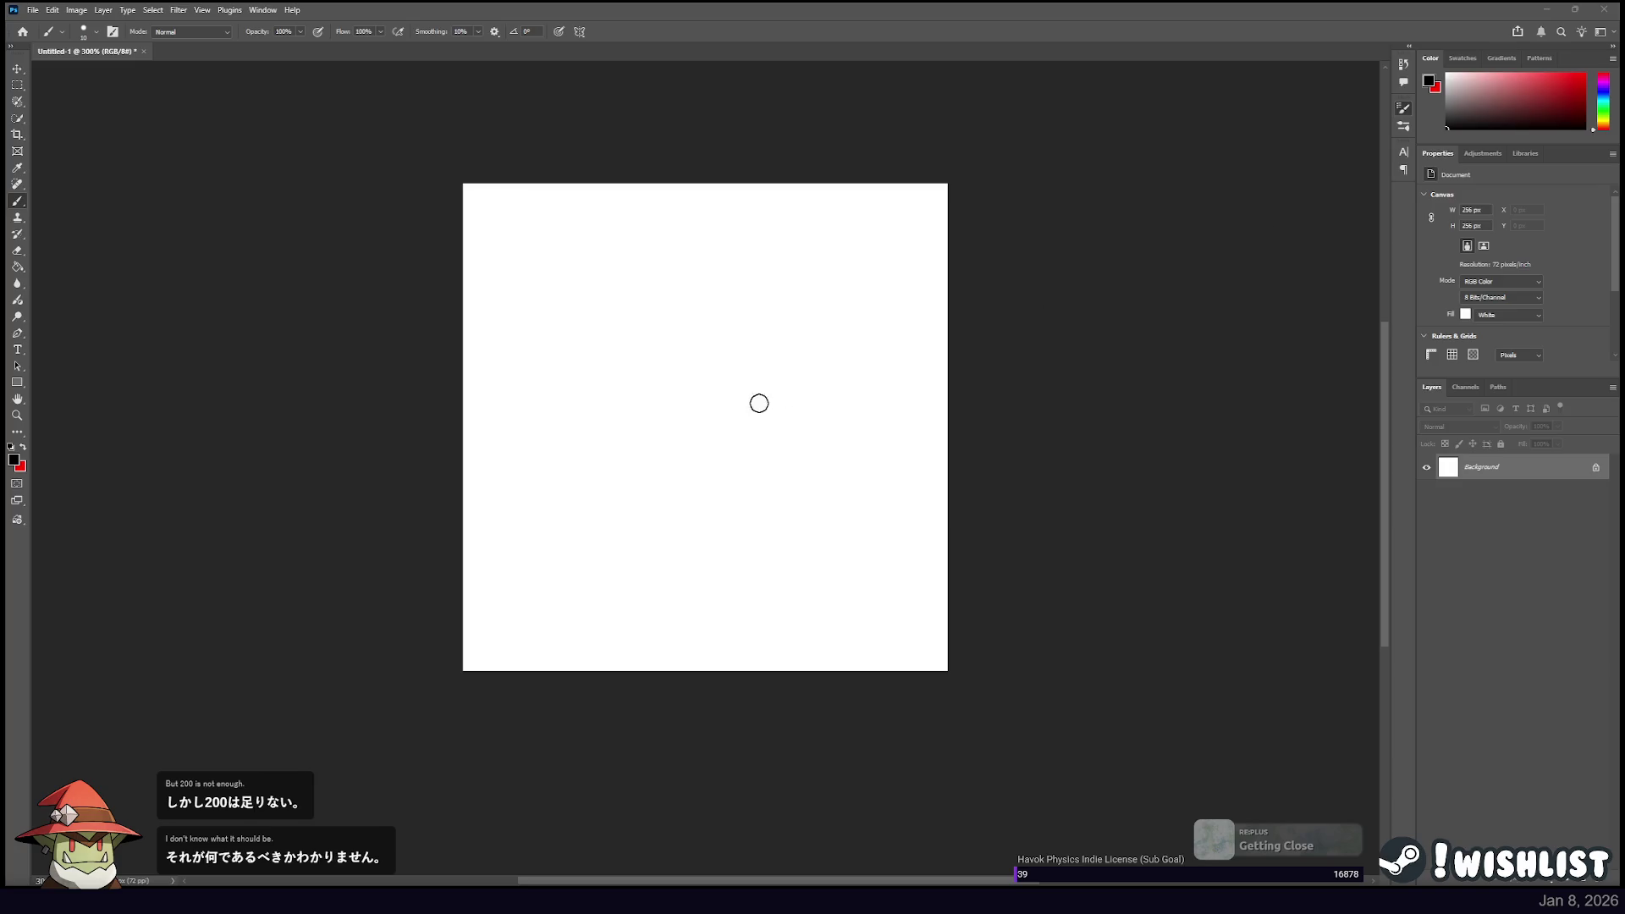
Paint a clean black-to-red looping ribbon and sample its red with the eyedropper.
{"action": "left_click_drag", "start_coordinate": [617, 537], "coordinate": [788, 582]}
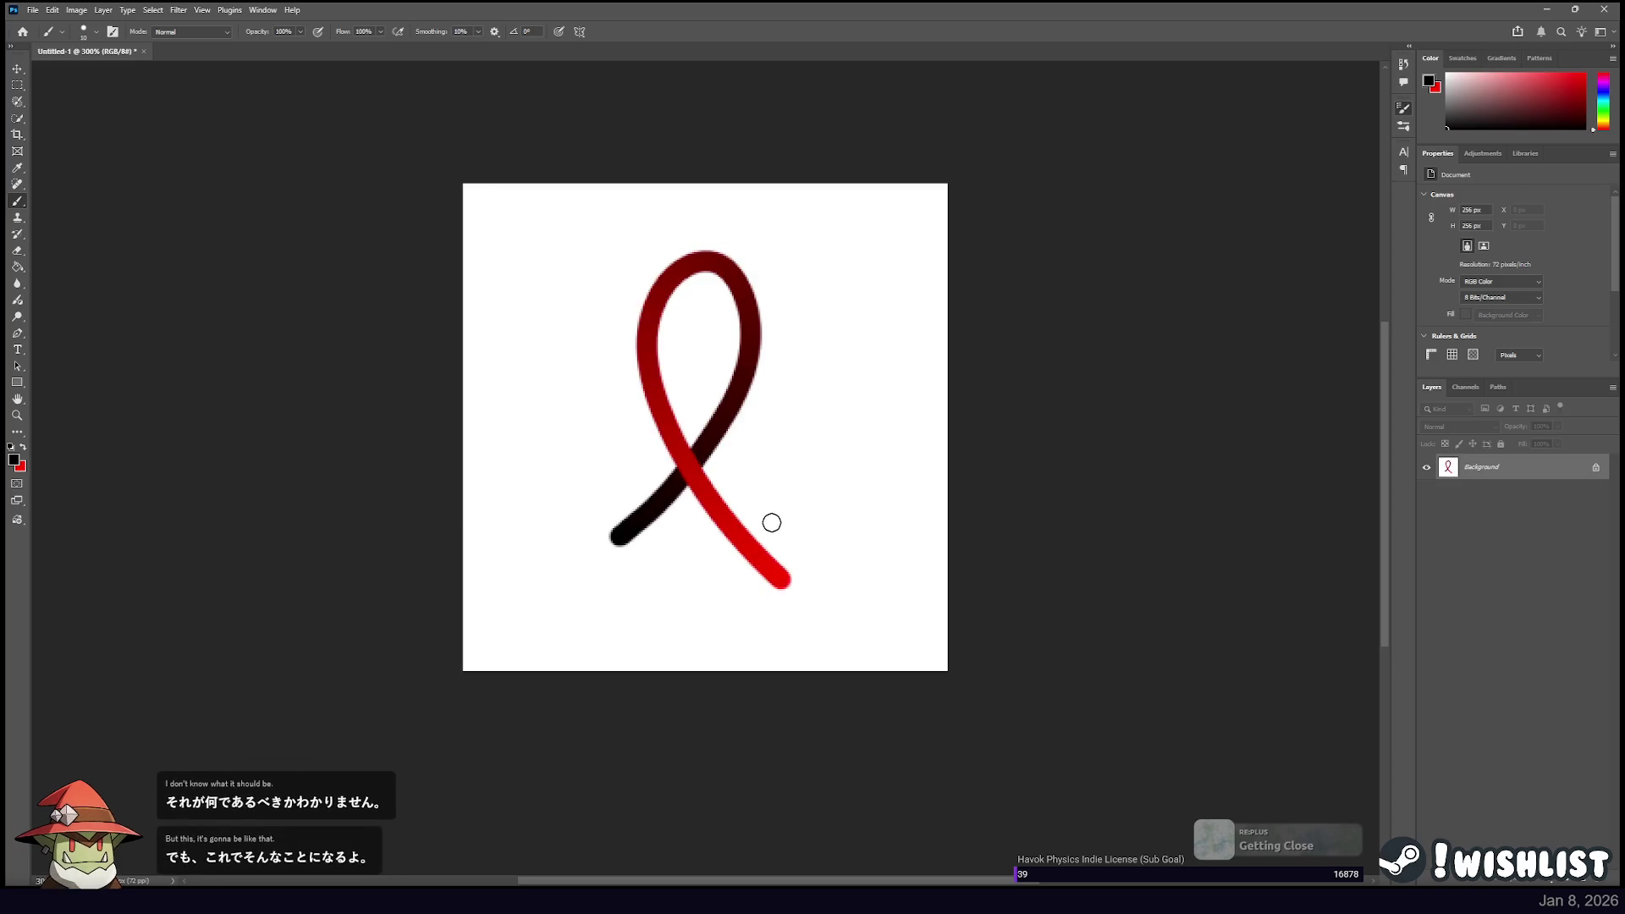
{"action": "key", "text": "ctrl+z"}
{"action": "left_click_drag", "start_coordinate": [573, 580], "coordinate": [775, 594]}
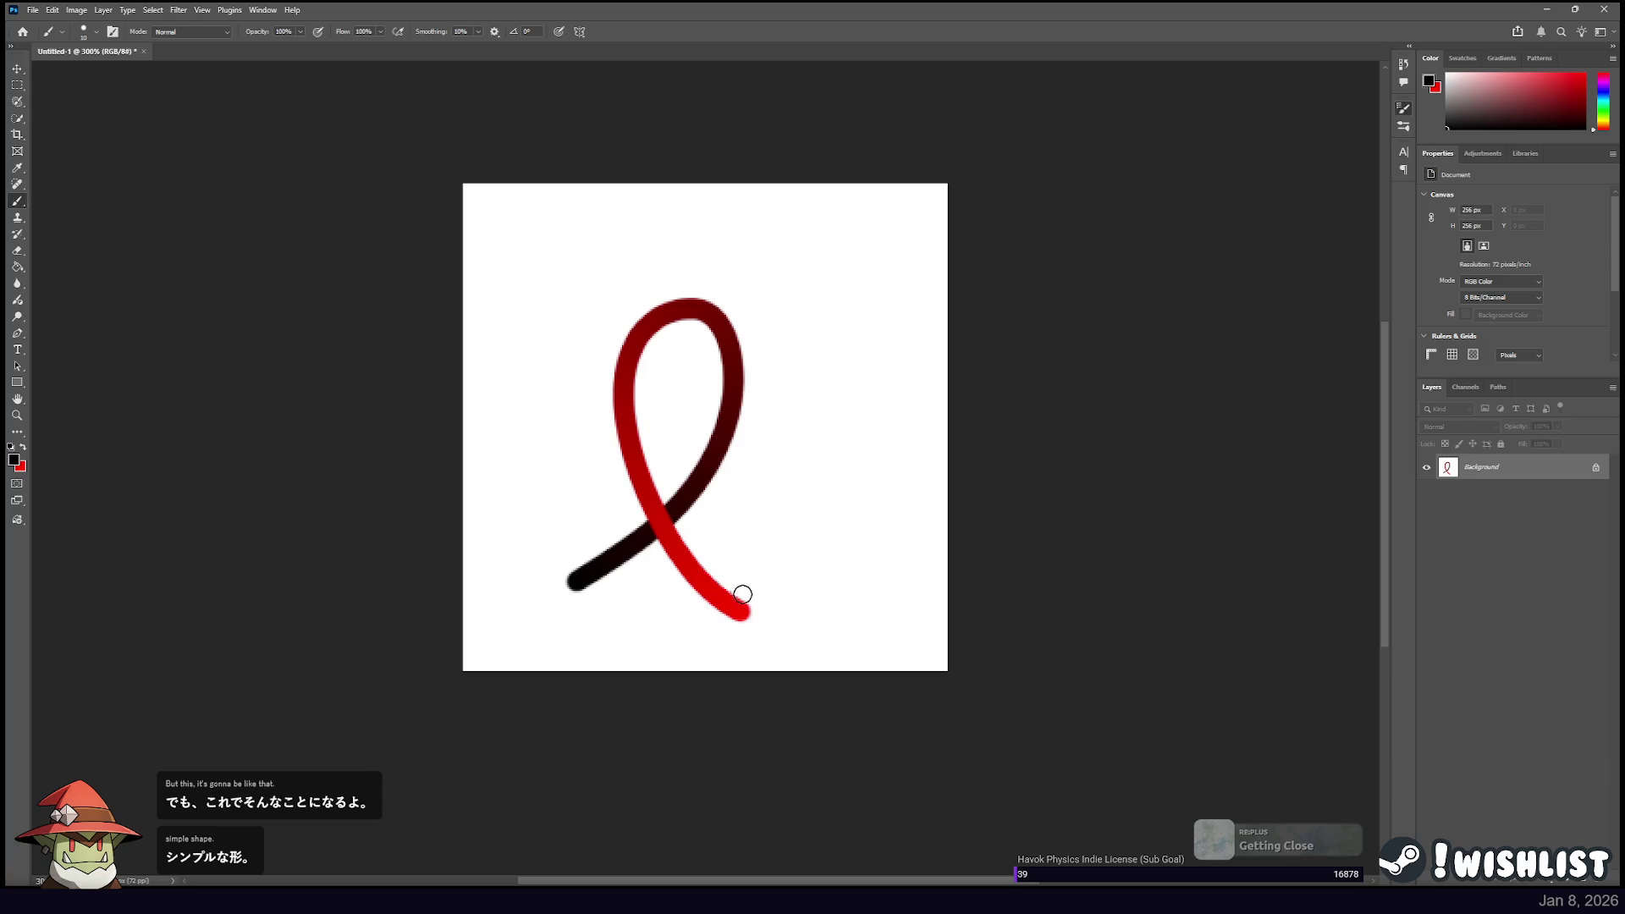
{"action": "key", "text": "i"}
{"action": "left_click", "coordinate": [726, 605]}
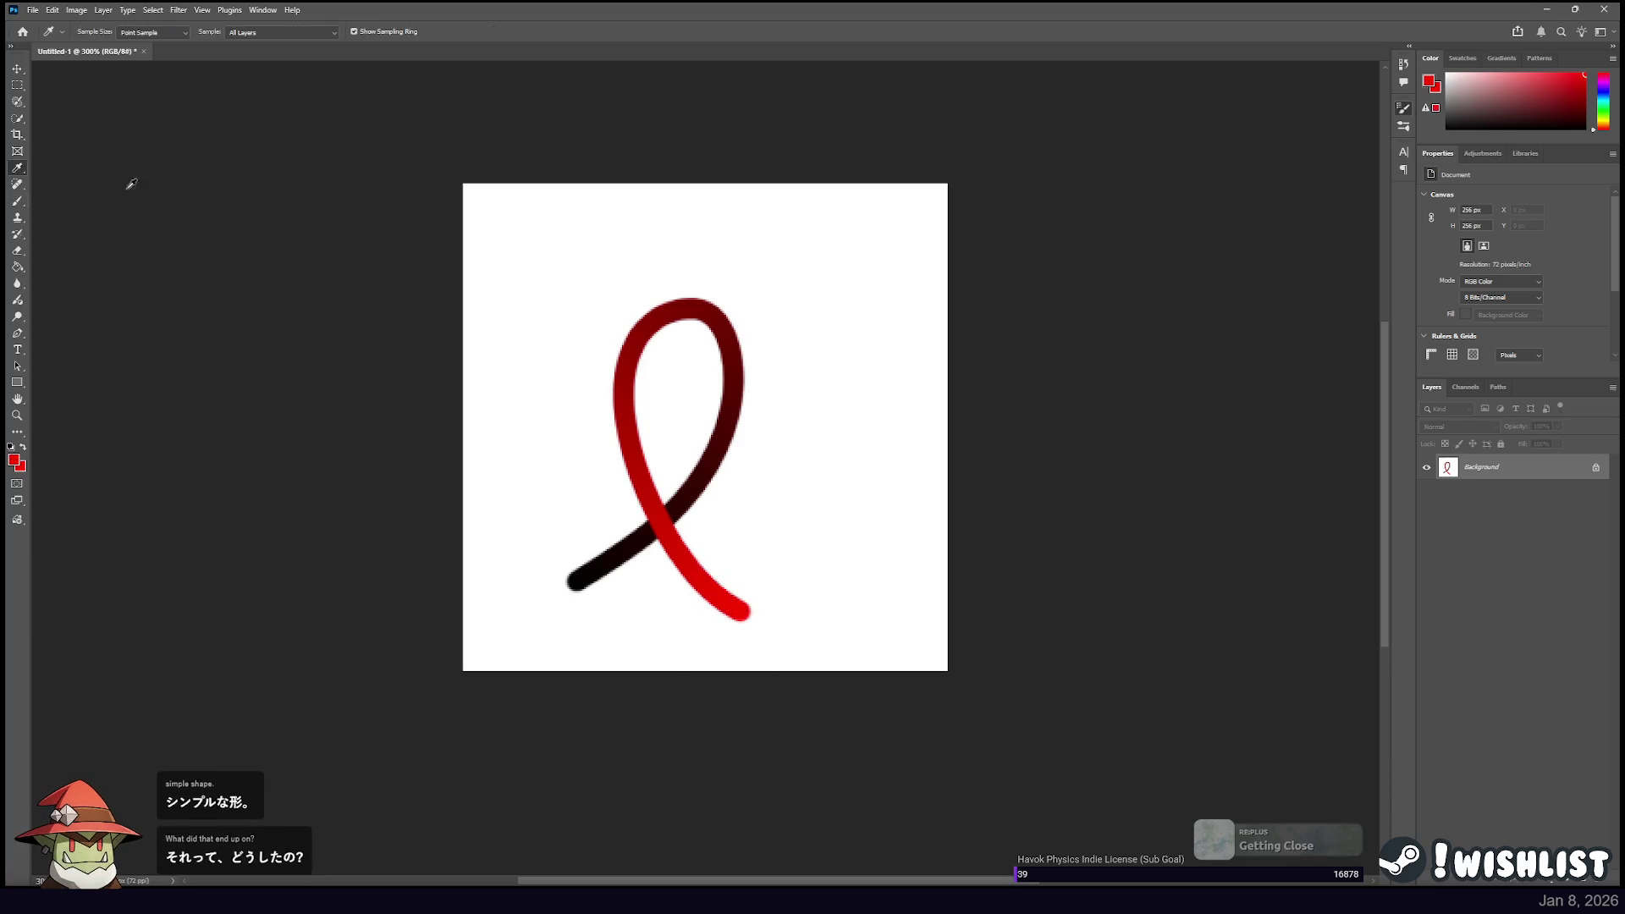
Back on the brush, undo the ribbon and a brief red trial loop, then swap to black foreground with red secondary.
{"action": "key", "text": "b"}
{"action": "key", "text": "ctrl+z"}
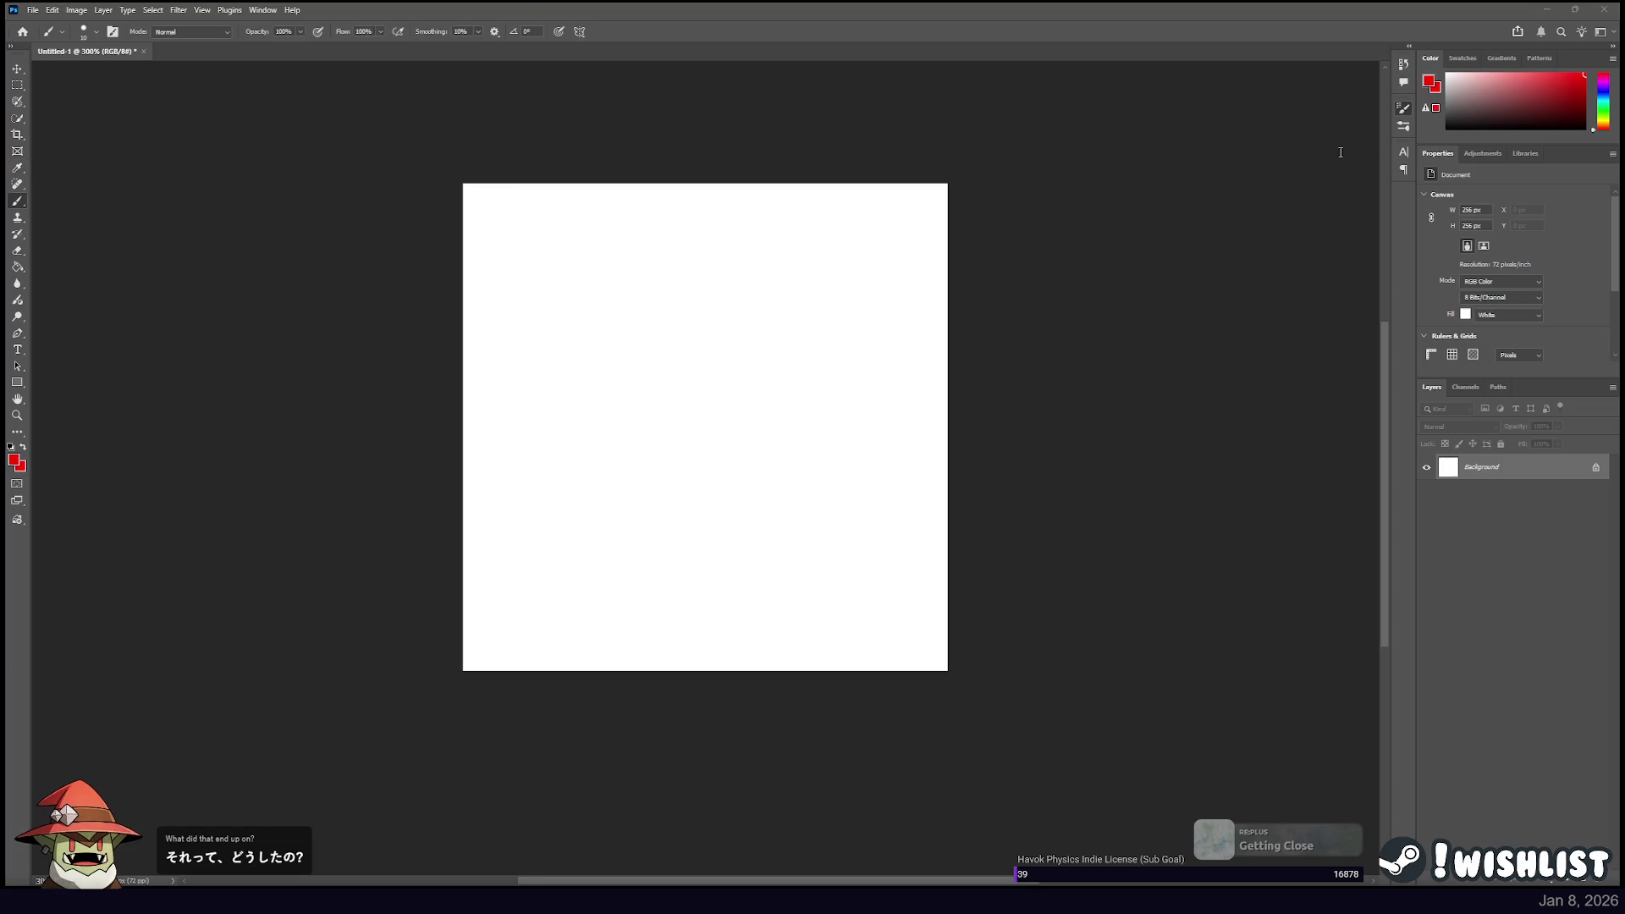
{"action": "left_click_drag", "start_coordinate": [573, 551], "coordinate": [654, 406]}
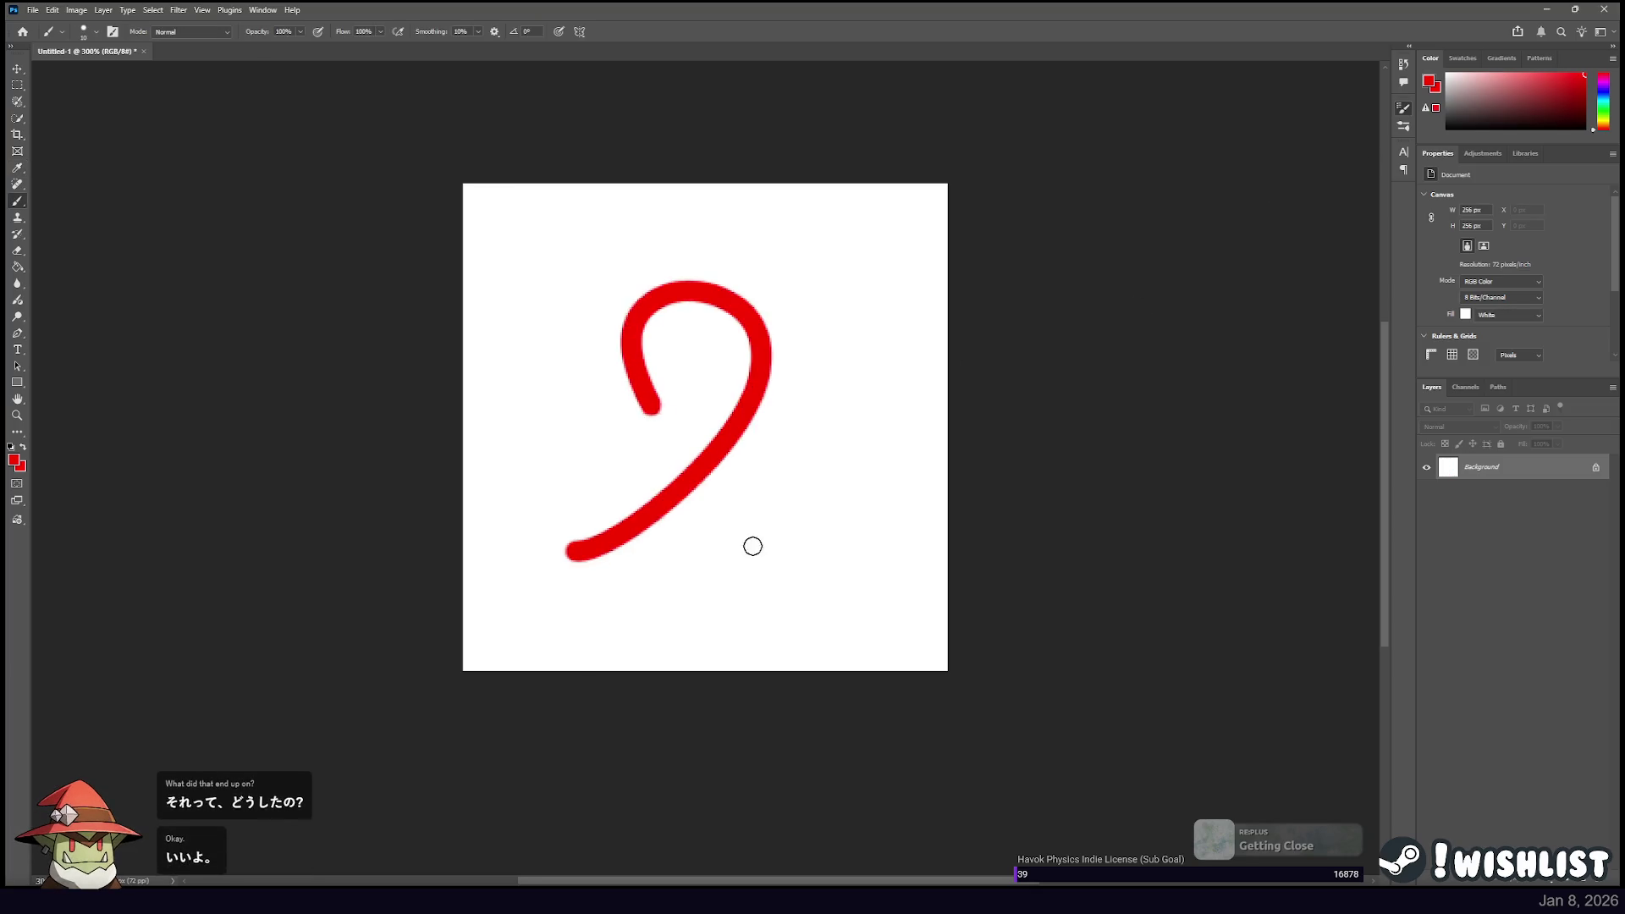
{"action": "left_click_drag", "start_coordinate": [753, 546], "coordinate": [784, 549]}
{"action": "key", "text": "ctrl+z"}
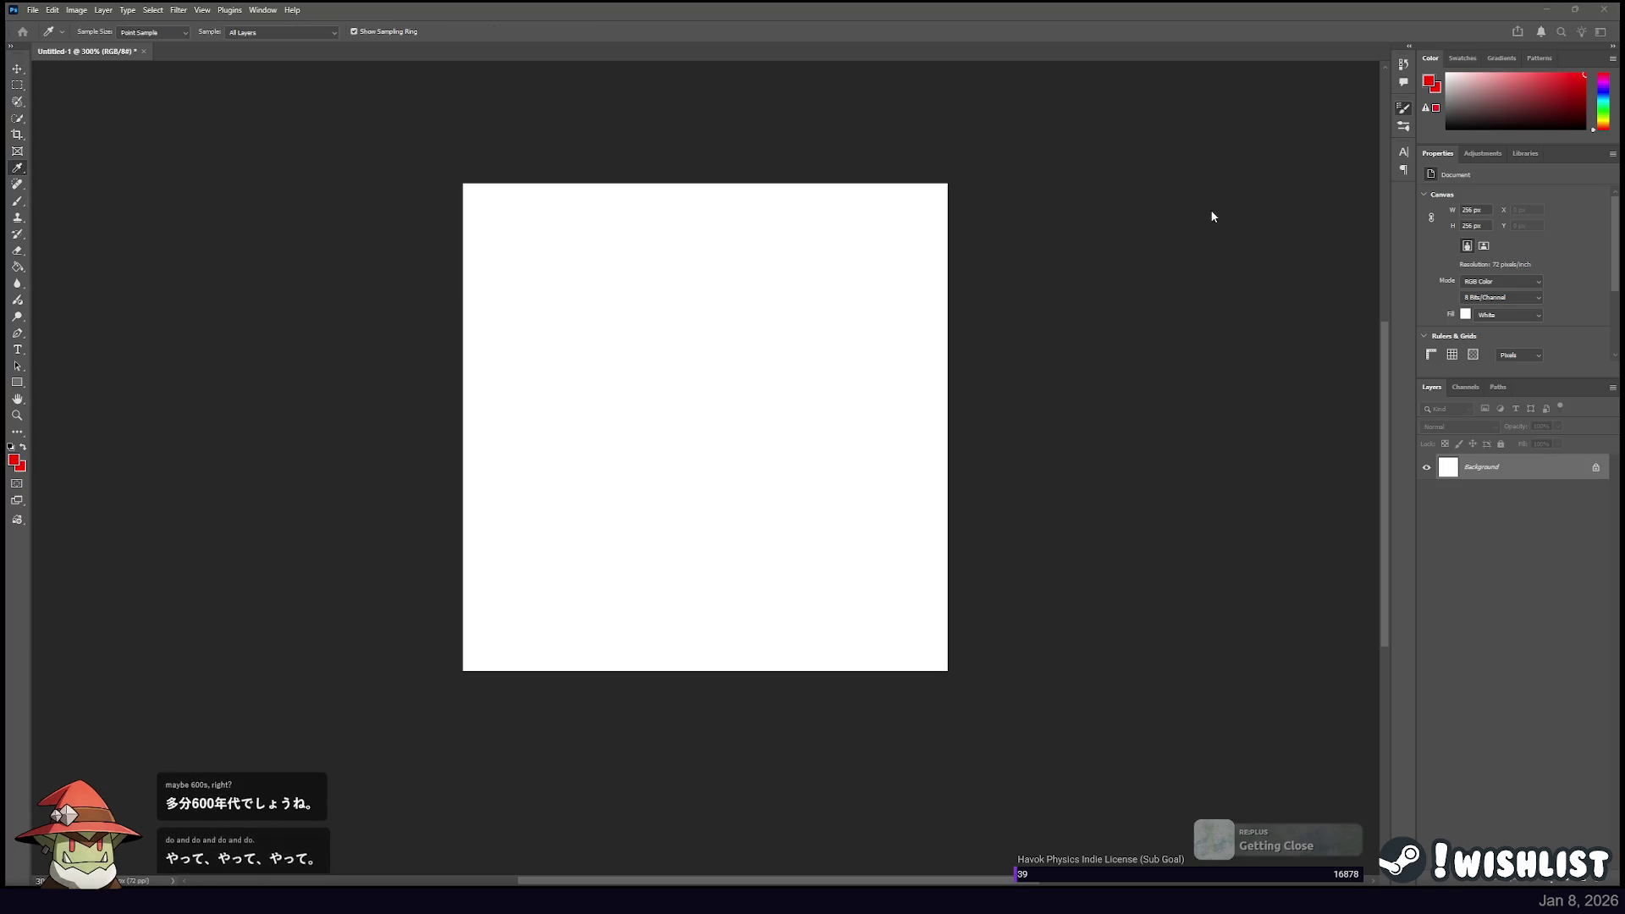
{"action": "left_click", "coordinate": [23, 447]}
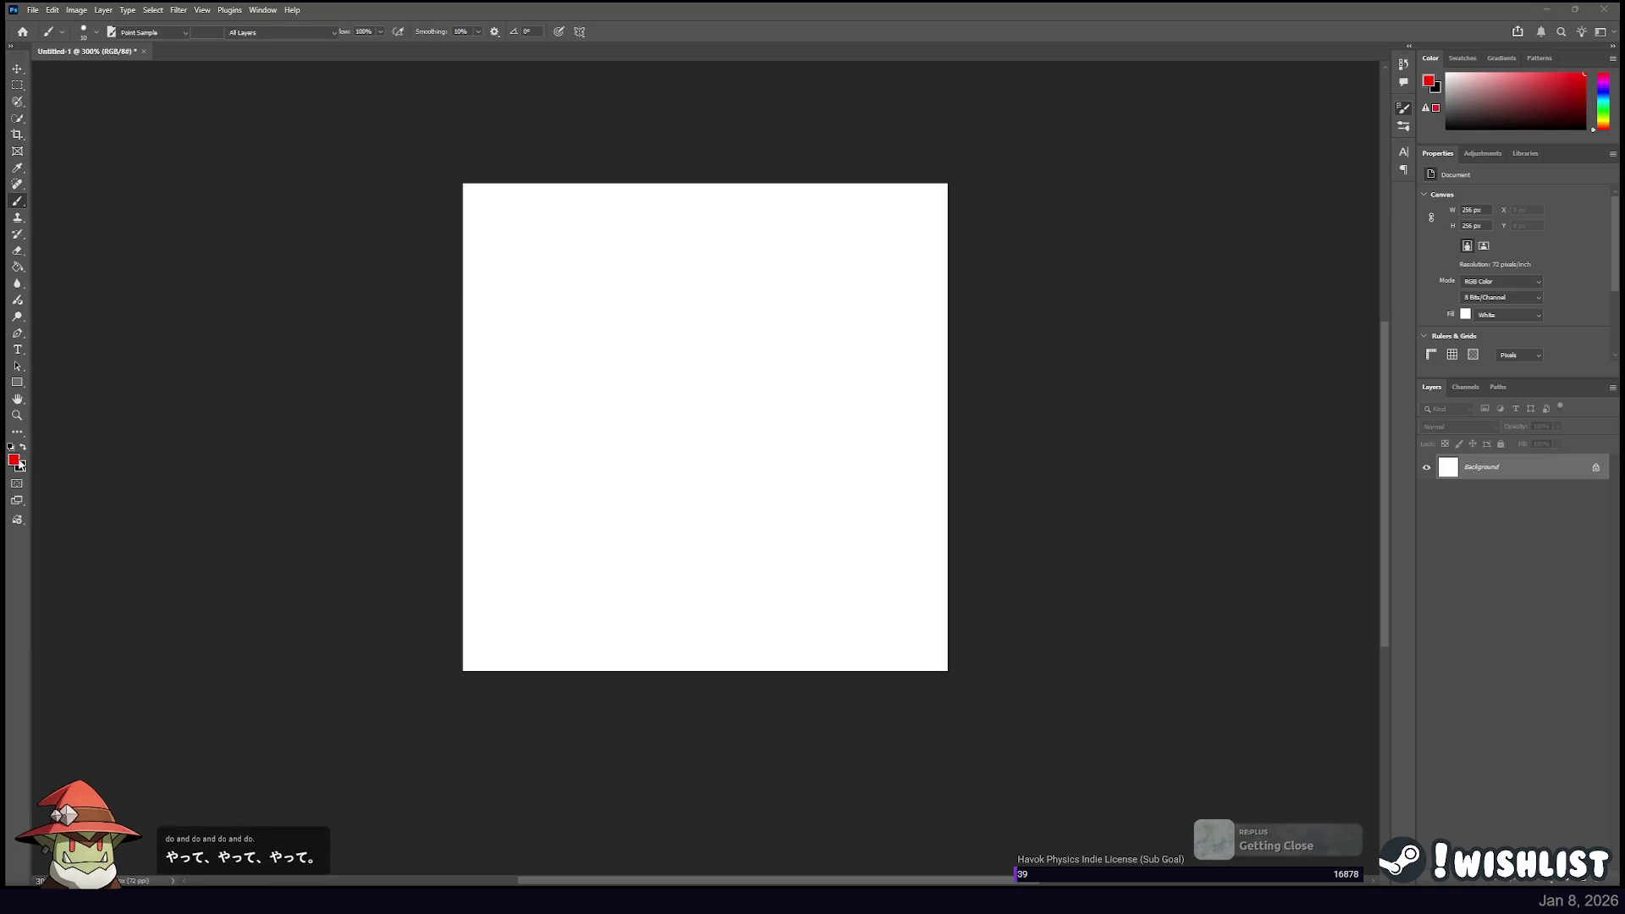
{"action": "left_click", "coordinate": [23, 447]}
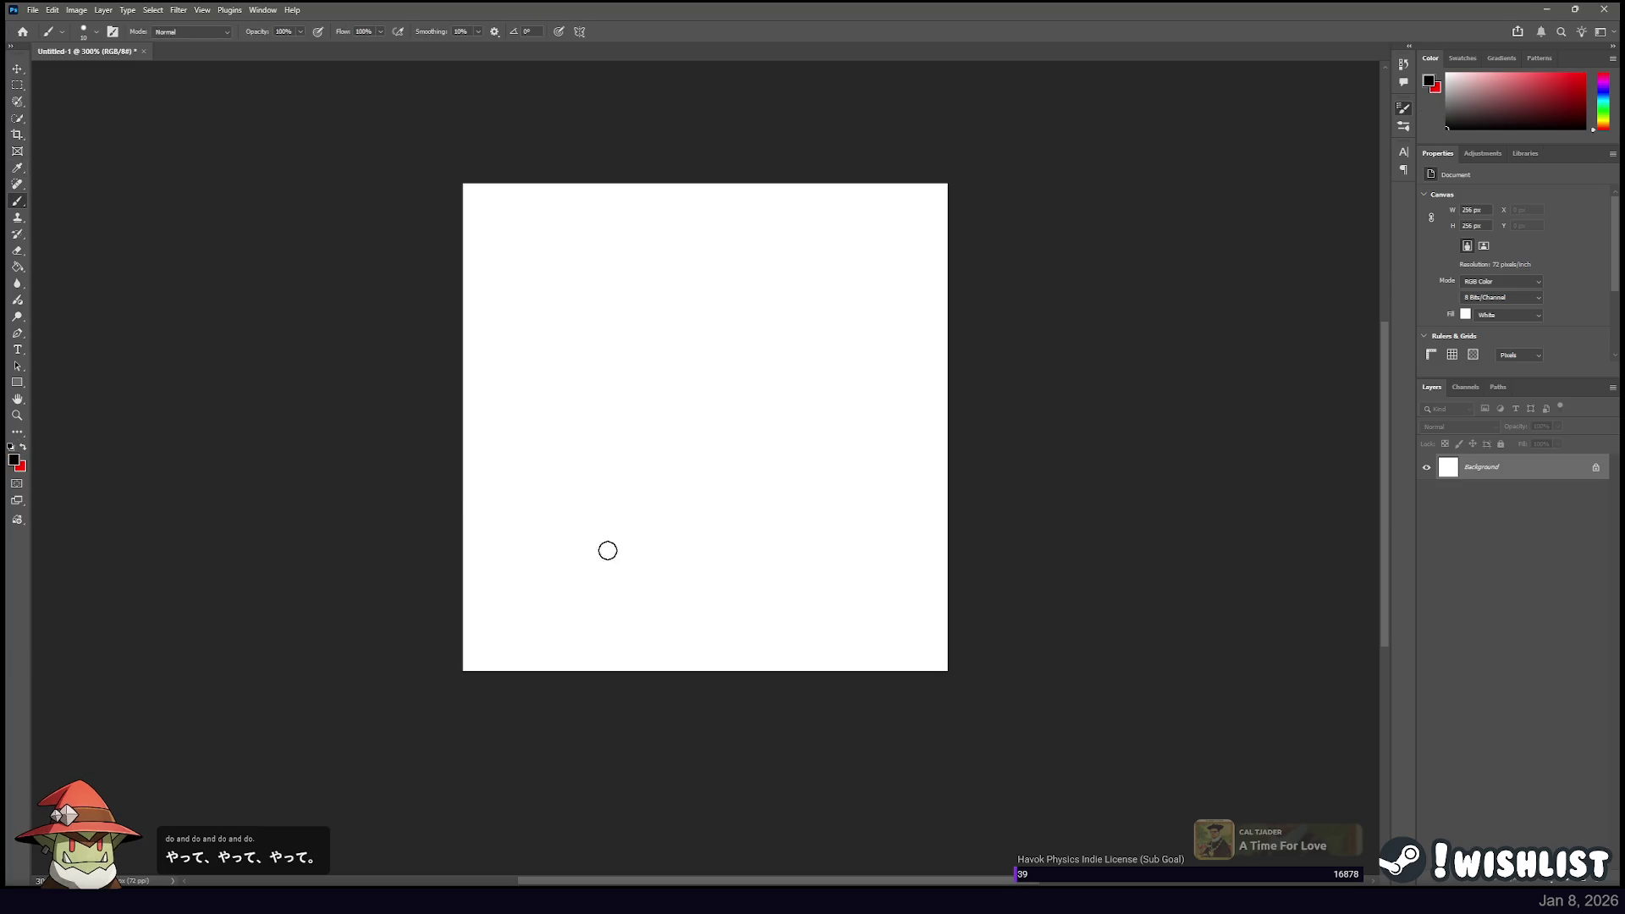
{"action": "left_click_drag", "start_coordinate": [553, 567], "coordinate": [785, 597]}
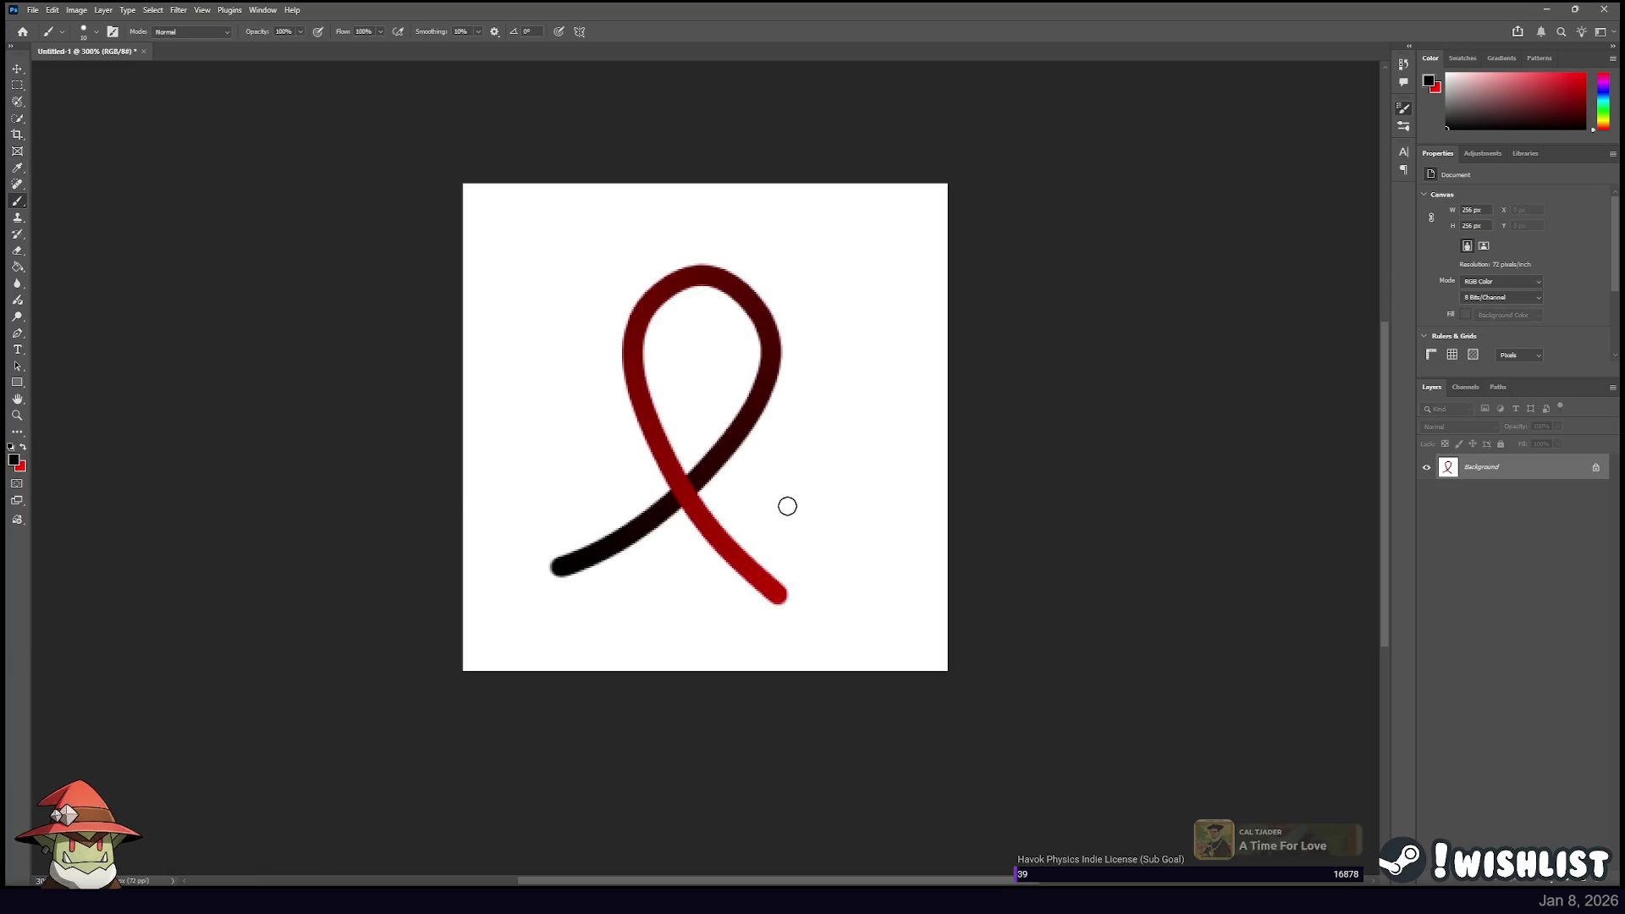
{"action": "key", "text": "ctrl+z"}
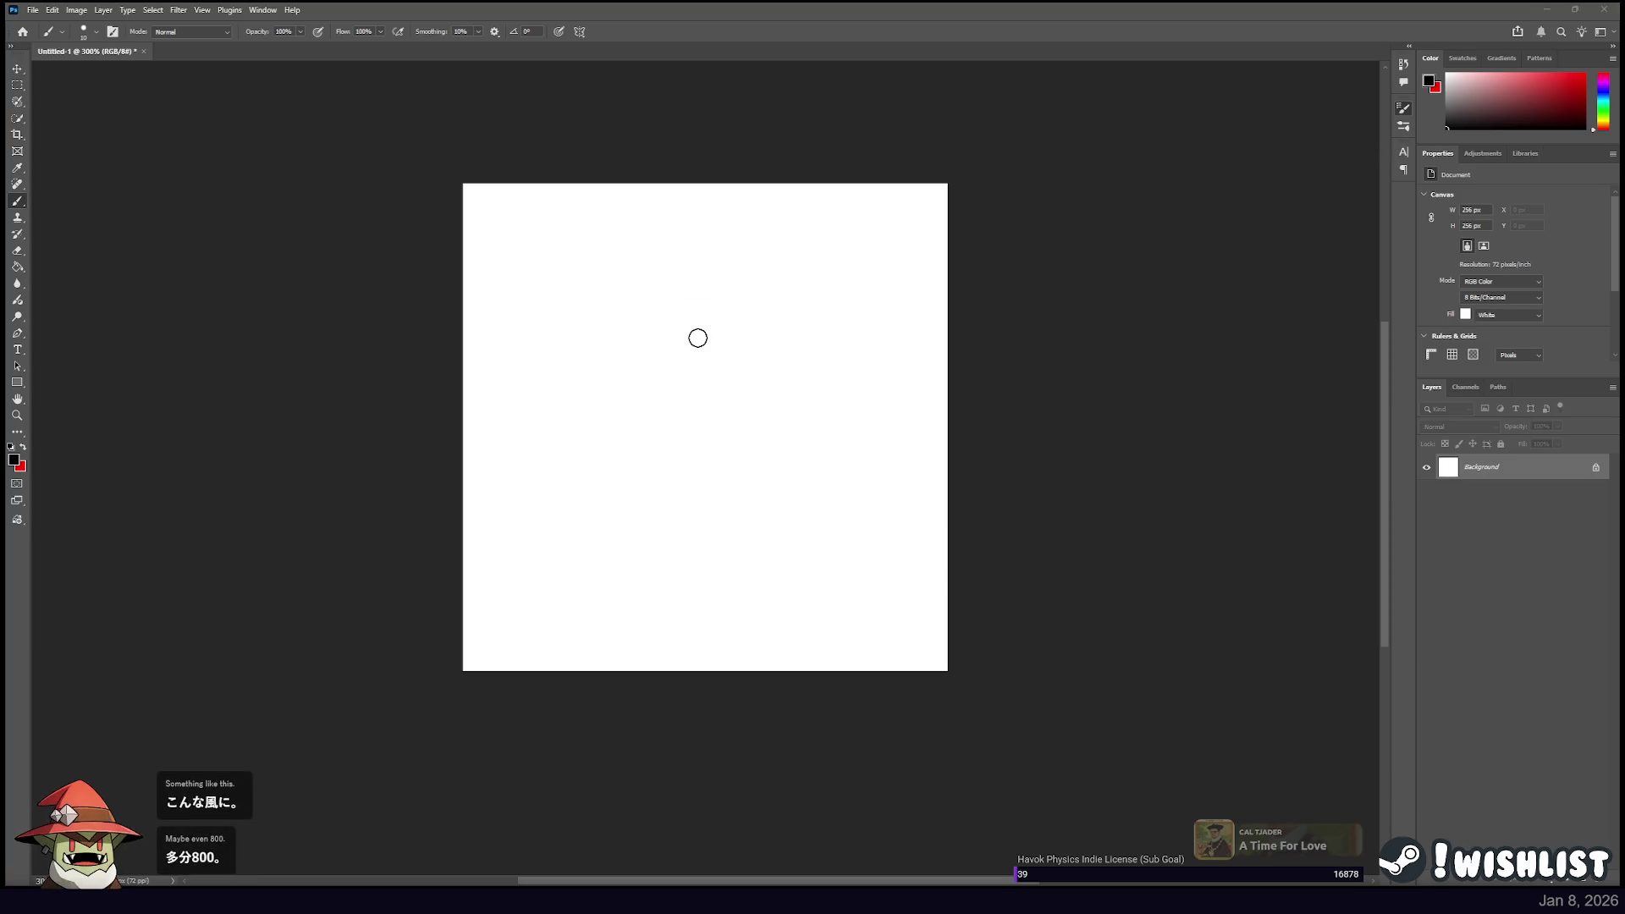
{"action": "left_click_drag", "start_coordinate": [566, 579], "coordinate": [869, 579]}
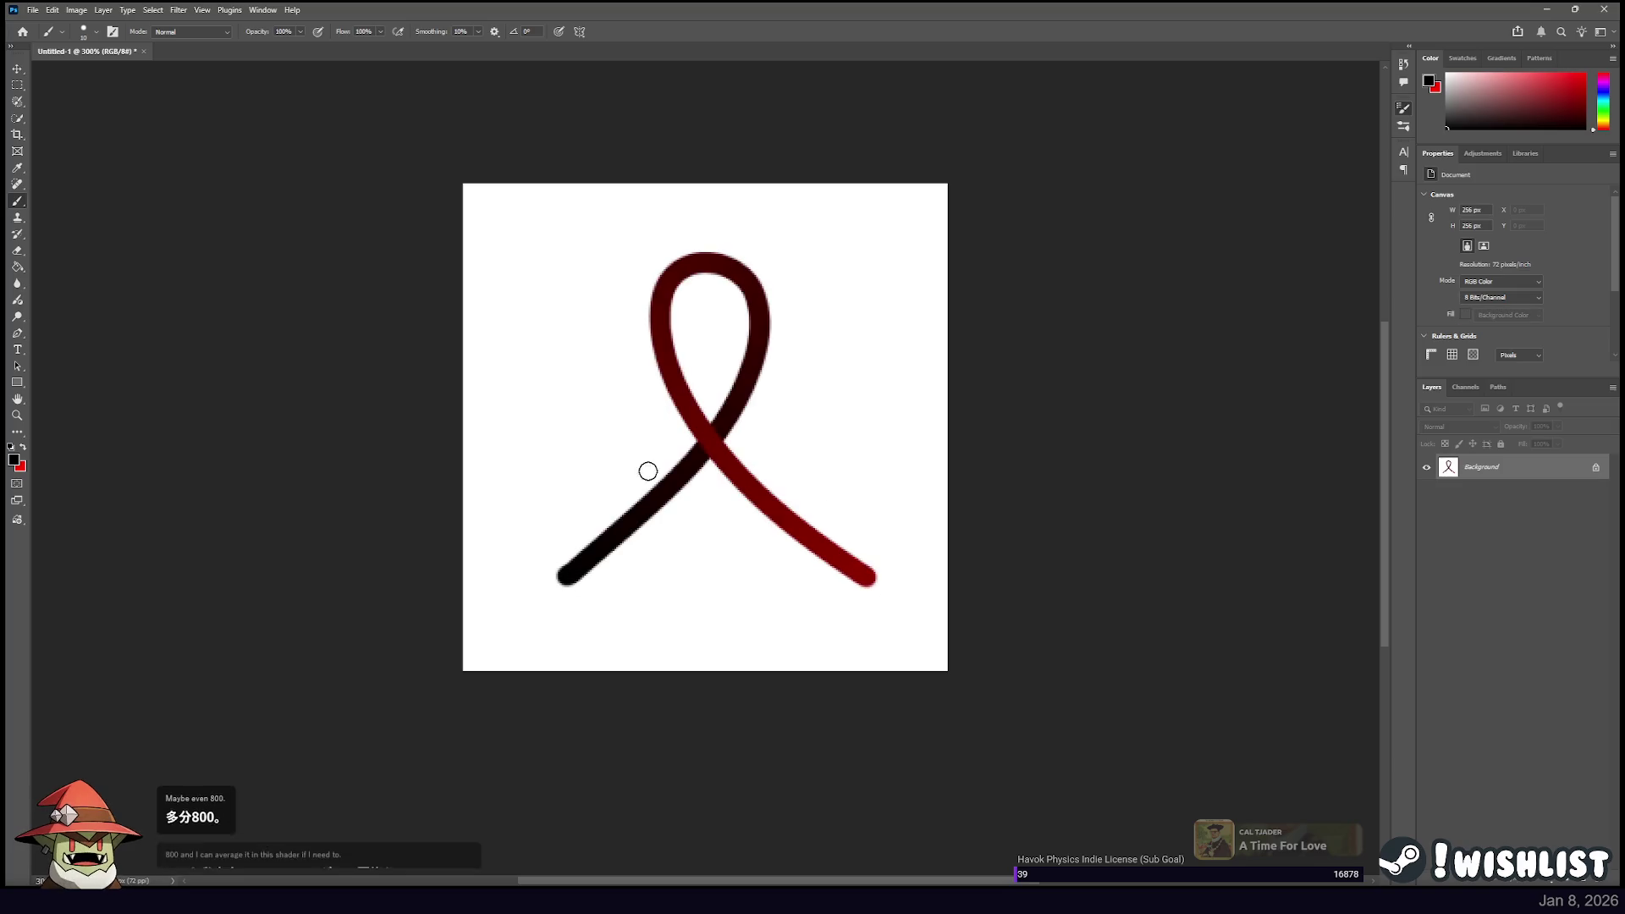
{"action": "key", "text": "ctrl+z"}
{"action": "left_click_drag", "start_coordinate": [857, 583], "coordinate": [798, 556]}
{"action": "mouse_move", "coordinate": [731, 511]}
{"action": "left_mouse_down"}
{"action": "mouse_move", "coordinate": [817, 364]}
{"action": "mouse_move", "coordinate": [613, 549]}
{"action": "left_mouse_up"}
{"action": "key", "text": "ctrl+z"}
{"action": "mouse_move", "coordinate": [853, 574]}
{"action": "left_mouse_down"}
{"action": "mouse_move", "coordinate": [689, 301]}
{"action": "mouse_move", "coordinate": [611, 551]}
{"action": "left_mouse_up"}
{"action": "key", "text": "ctrl+z"}
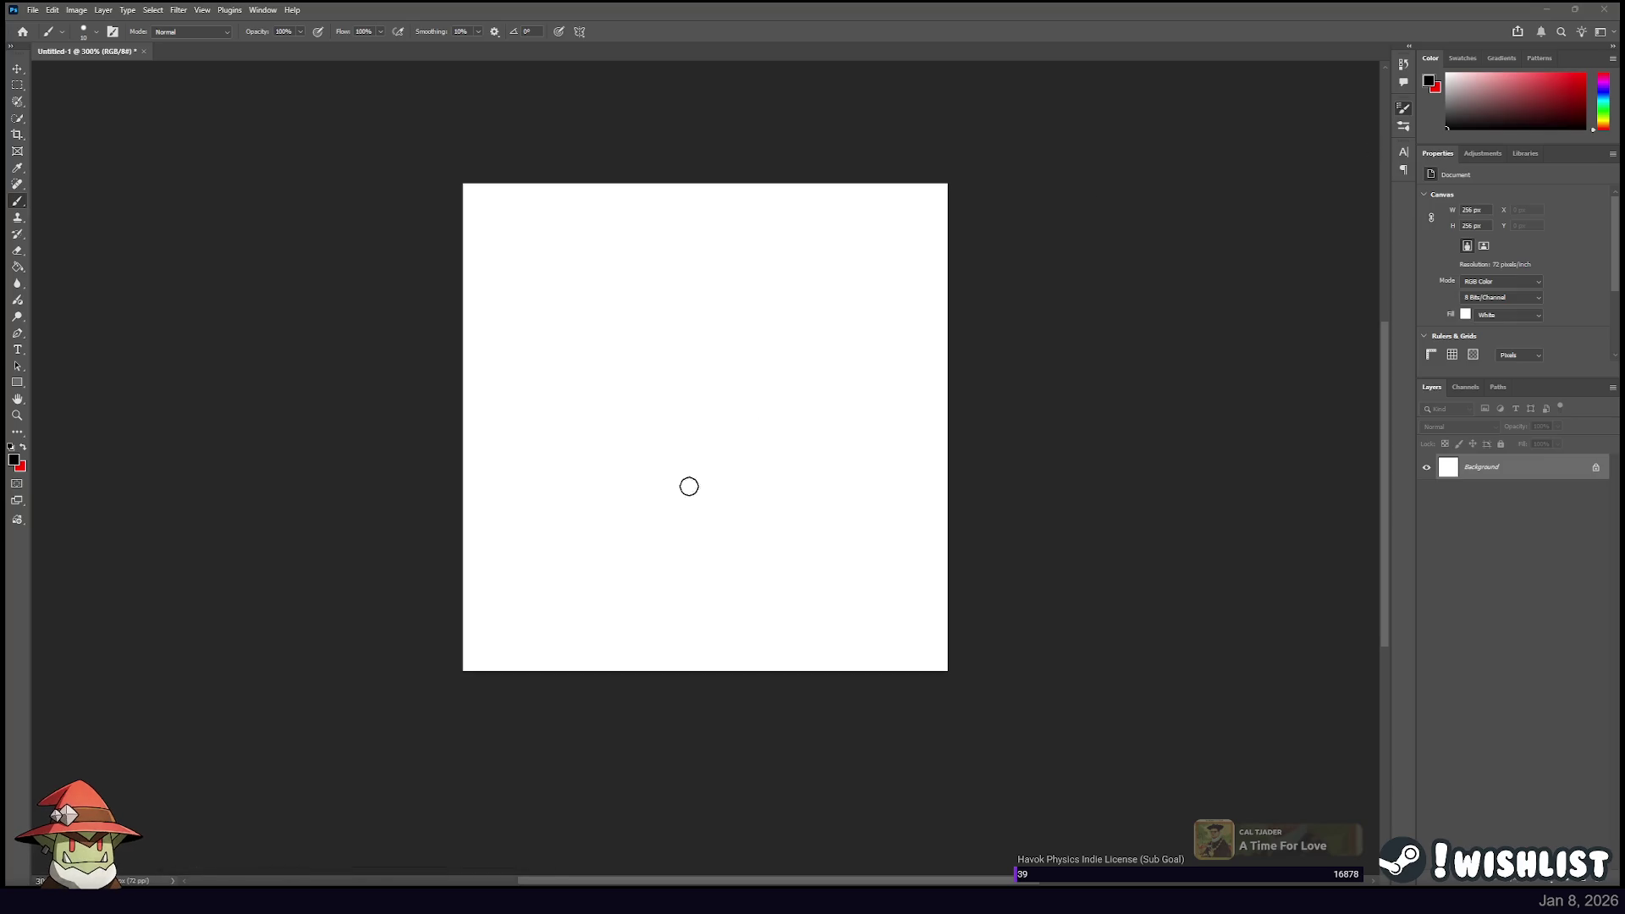
{"action": "left_click_drag", "start_coordinate": [601, 549], "coordinate": [558, 575]}
{"action": "key", "text": "ctrl+z"}
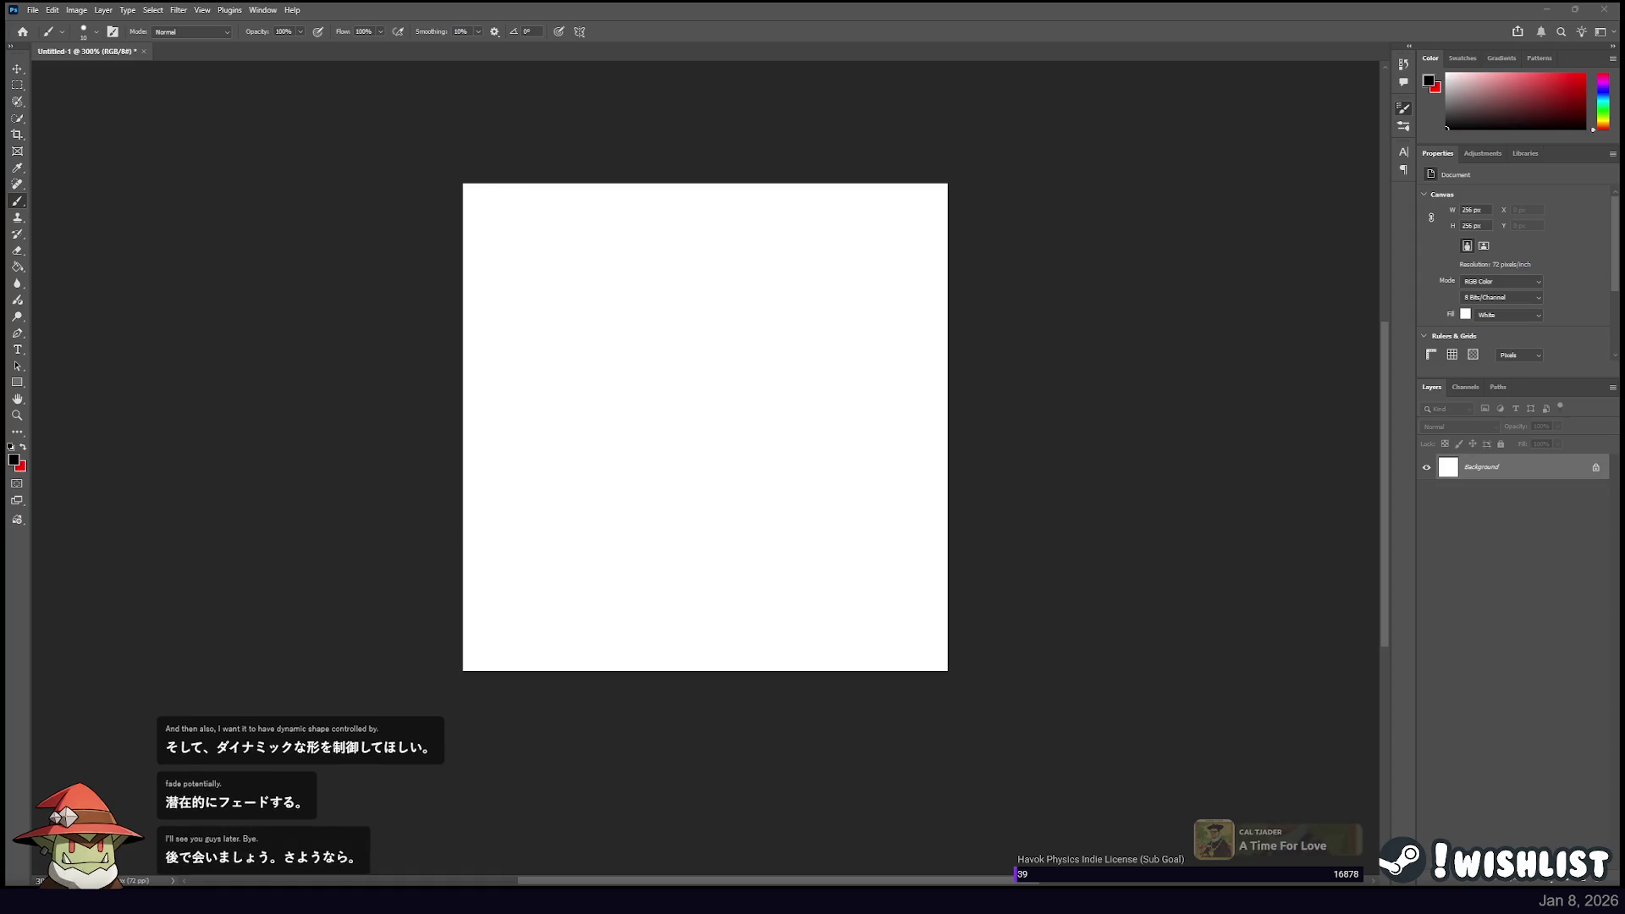
{"action": "left_click_drag", "start_coordinate": [595, 555], "coordinate": [651, 328]}
{"action": "mouse_move", "coordinate": [690, 473]}
{"action": "left_mouse_down"}
{"action": "mouse_move", "coordinate": [856, 592]}
{"action": "mouse_move", "coordinate": [783, 366]}
{"action": "mouse_move", "coordinate": [556, 548]}
{"action": "left_mouse_up"}
{"action": "key", "text": "ctrl+z"}
{"action": "key", "text": "ctrl+z"}
{"action": "mouse_move", "coordinate": [863, 559]}
{"action": "left_mouse_down"}
{"action": "mouse_move", "coordinate": [748, 454]}
{"action": "mouse_move", "coordinate": [596, 550]}
{"action": "left_mouse_up"}
{"action": "key", "text": "ctrl+z"}
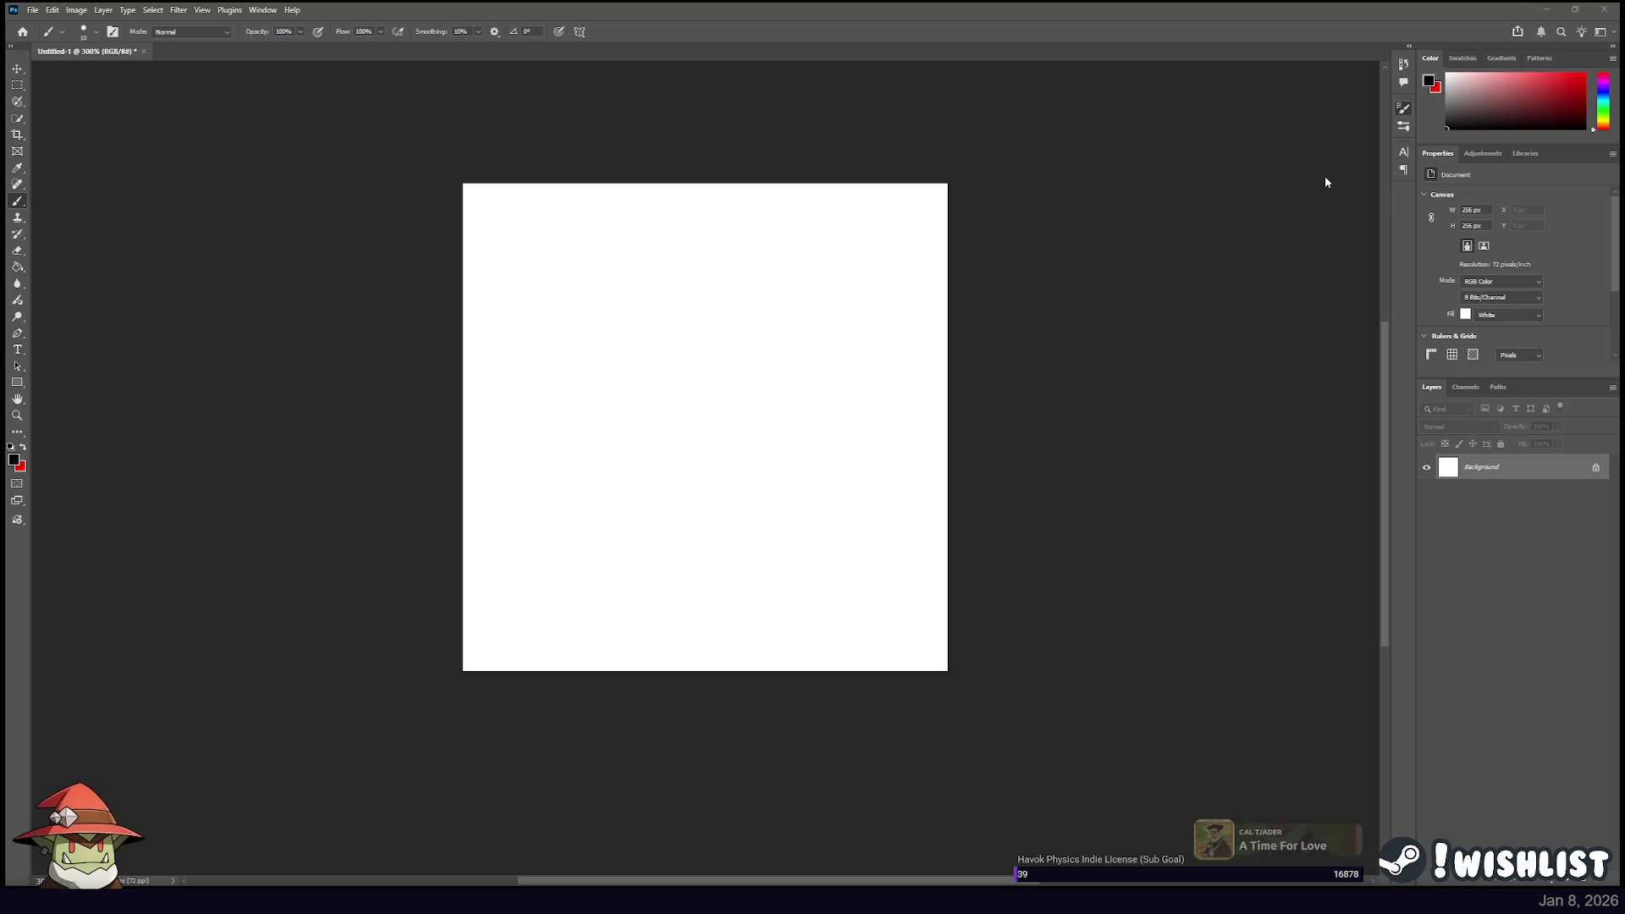
{"action": "left_click_drag", "start_coordinate": [606, 521], "coordinate": [896, 517]}
{"action": "key", "text": "ctrl+z"}
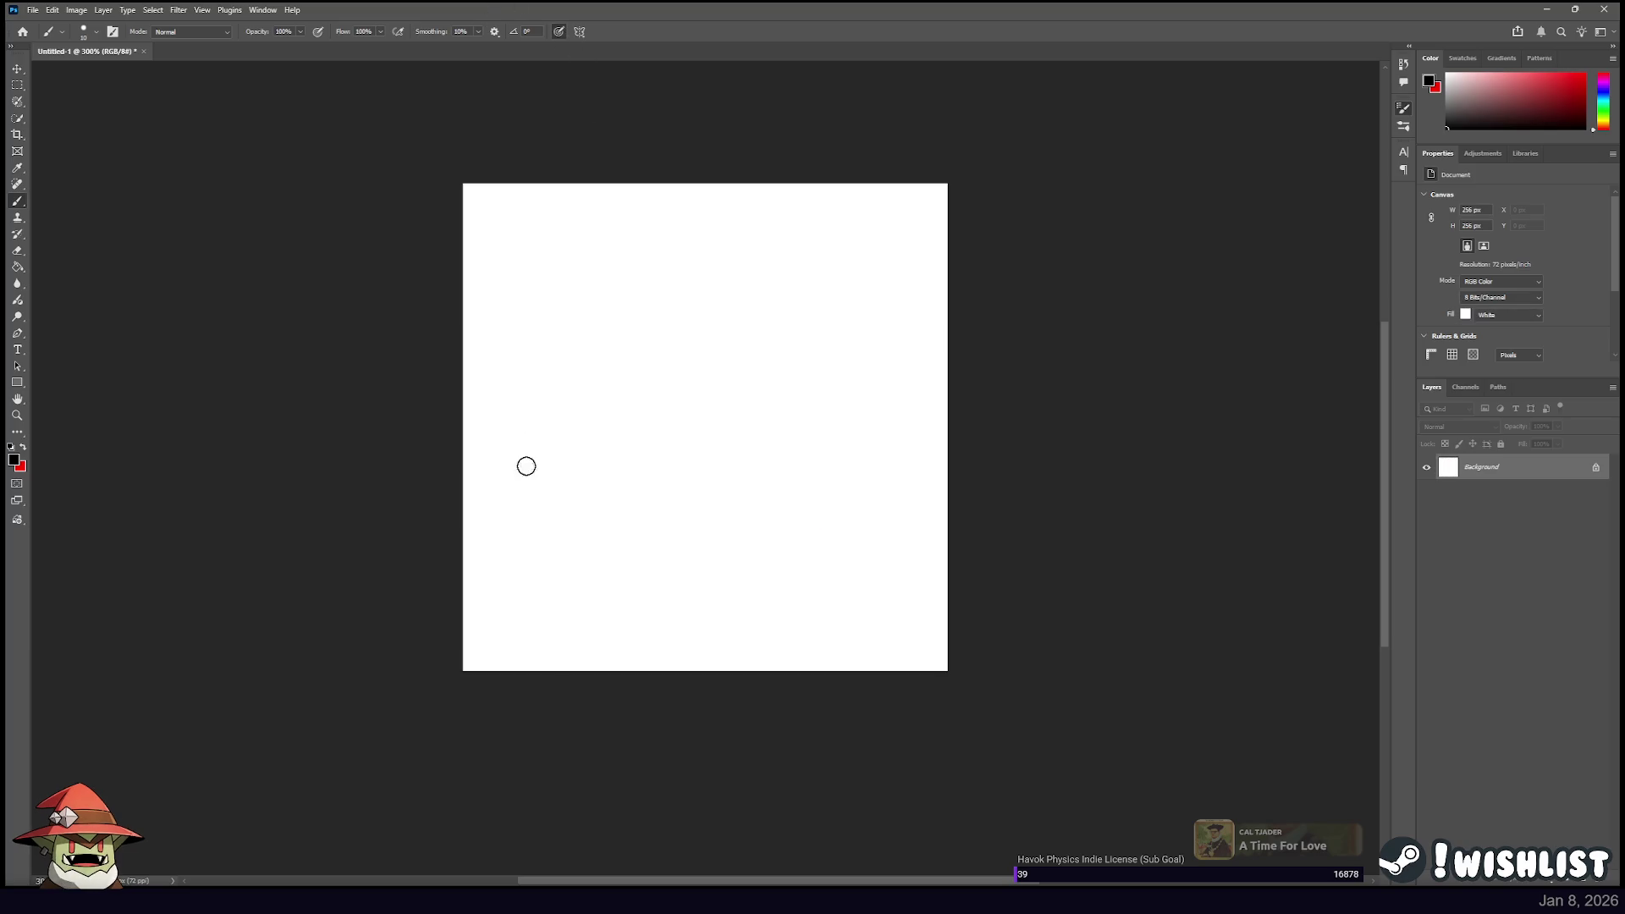
{"action": "left_click_drag", "start_coordinate": [527, 466], "coordinate": [965, 546]}
{"action": "key", "text": "ctrl+z"}
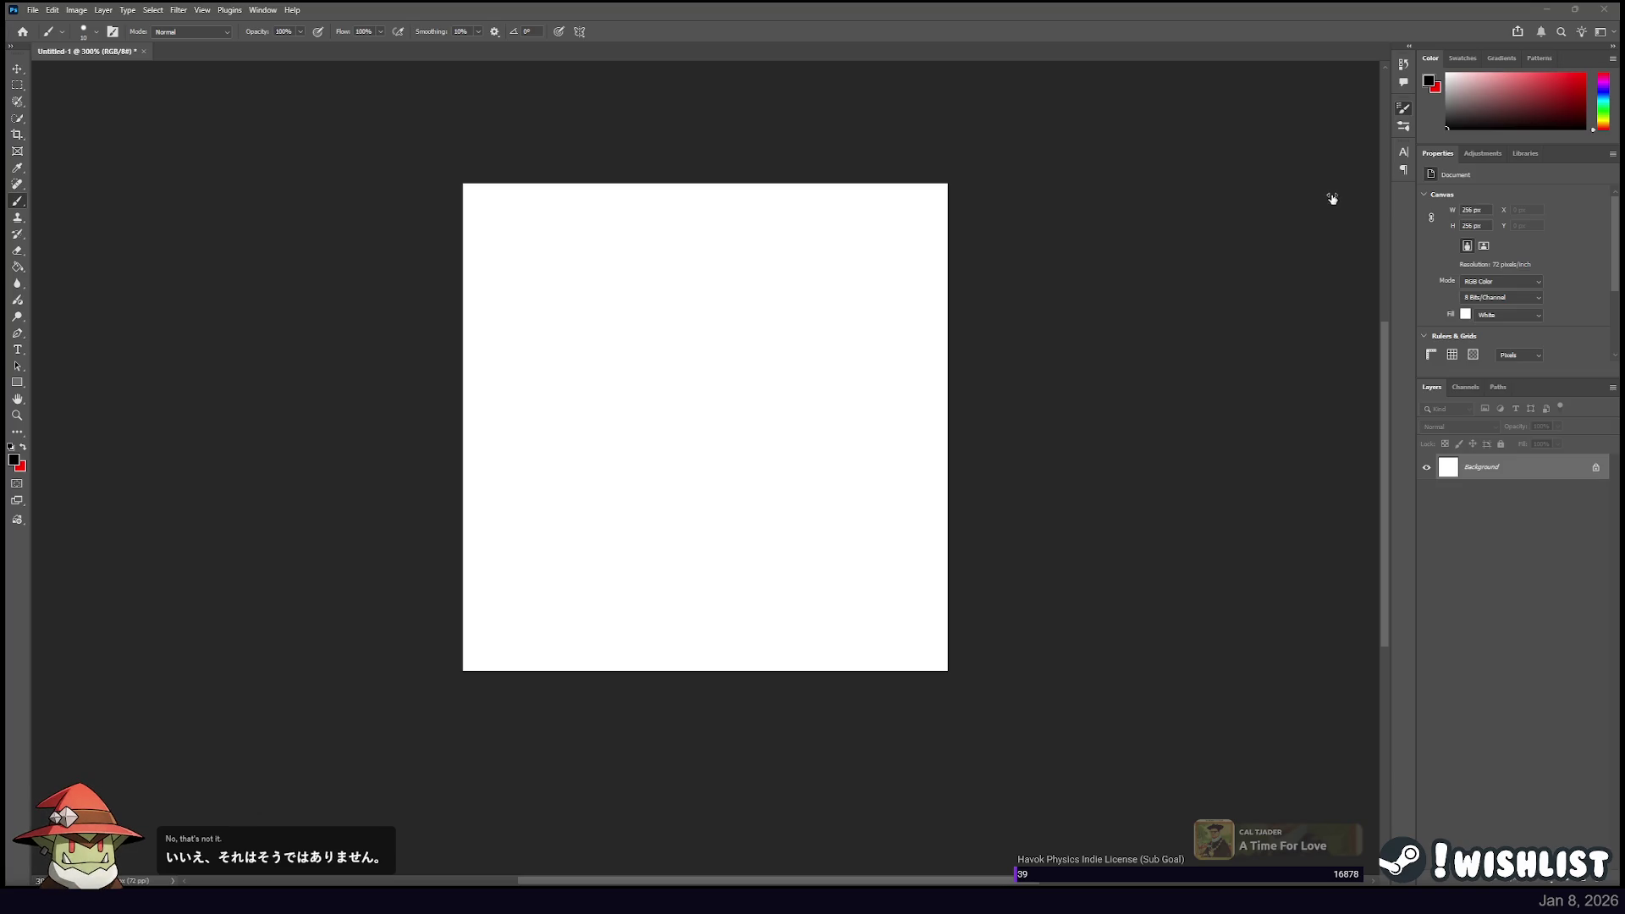
{"action": "left_click_drag", "start_coordinate": [544, 547], "coordinate": [868, 574]}
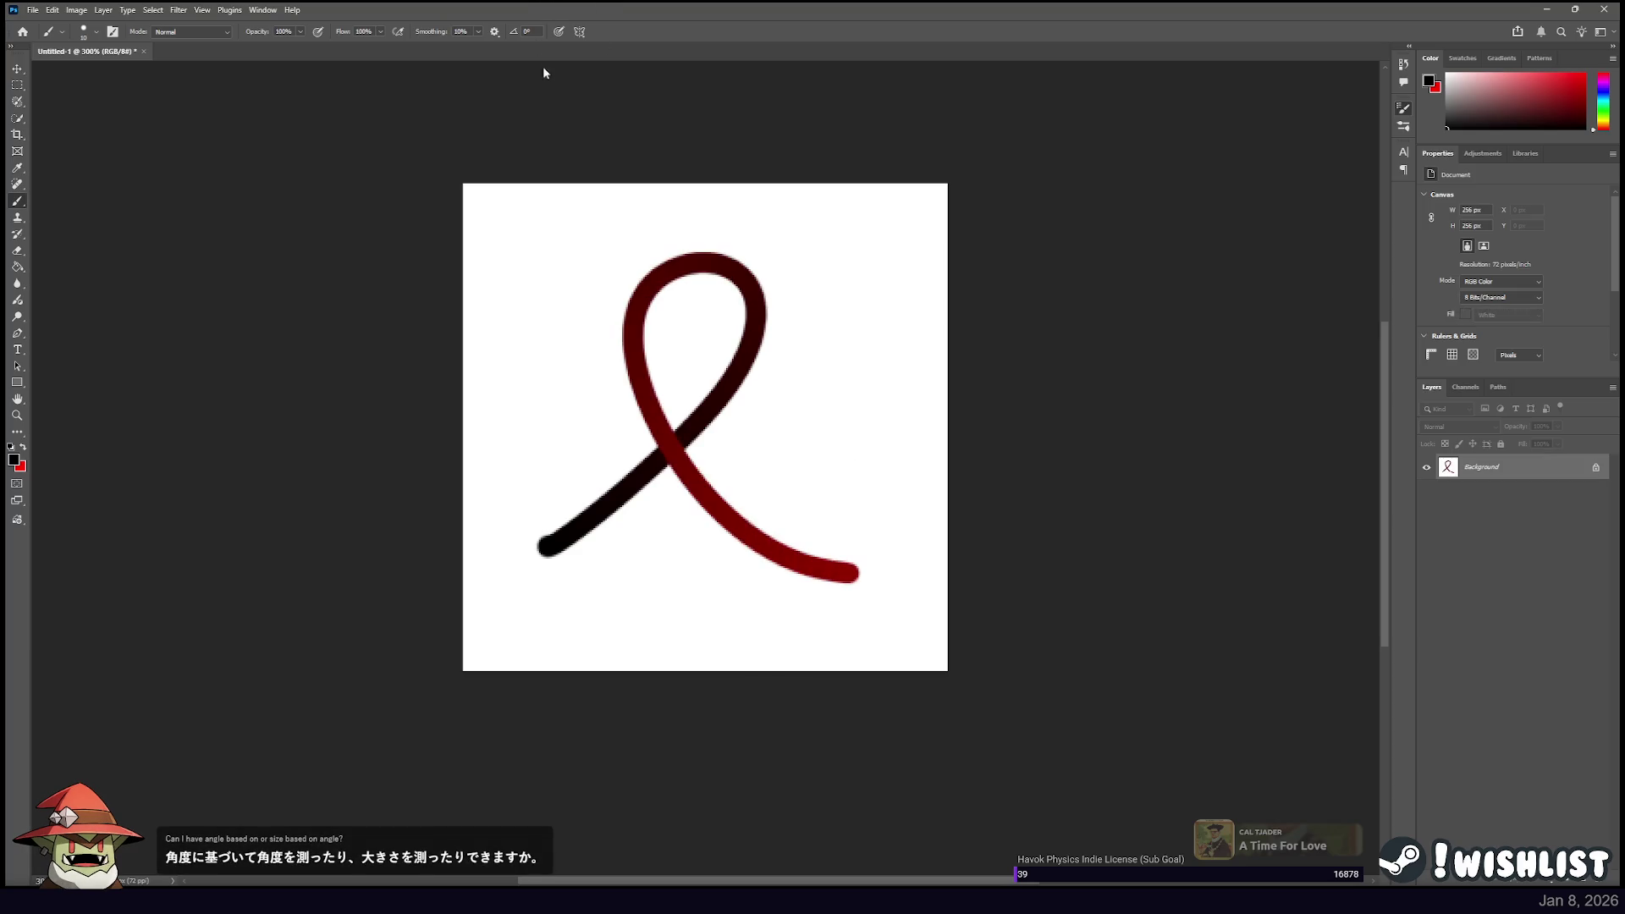
{"action": "key", "text": "ctrl+z"}
{"action": "left_click_drag", "start_coordinate": [539, 584], "coordinate": [921, 579]}
{"action": "key", "text": "ctrl+z"}
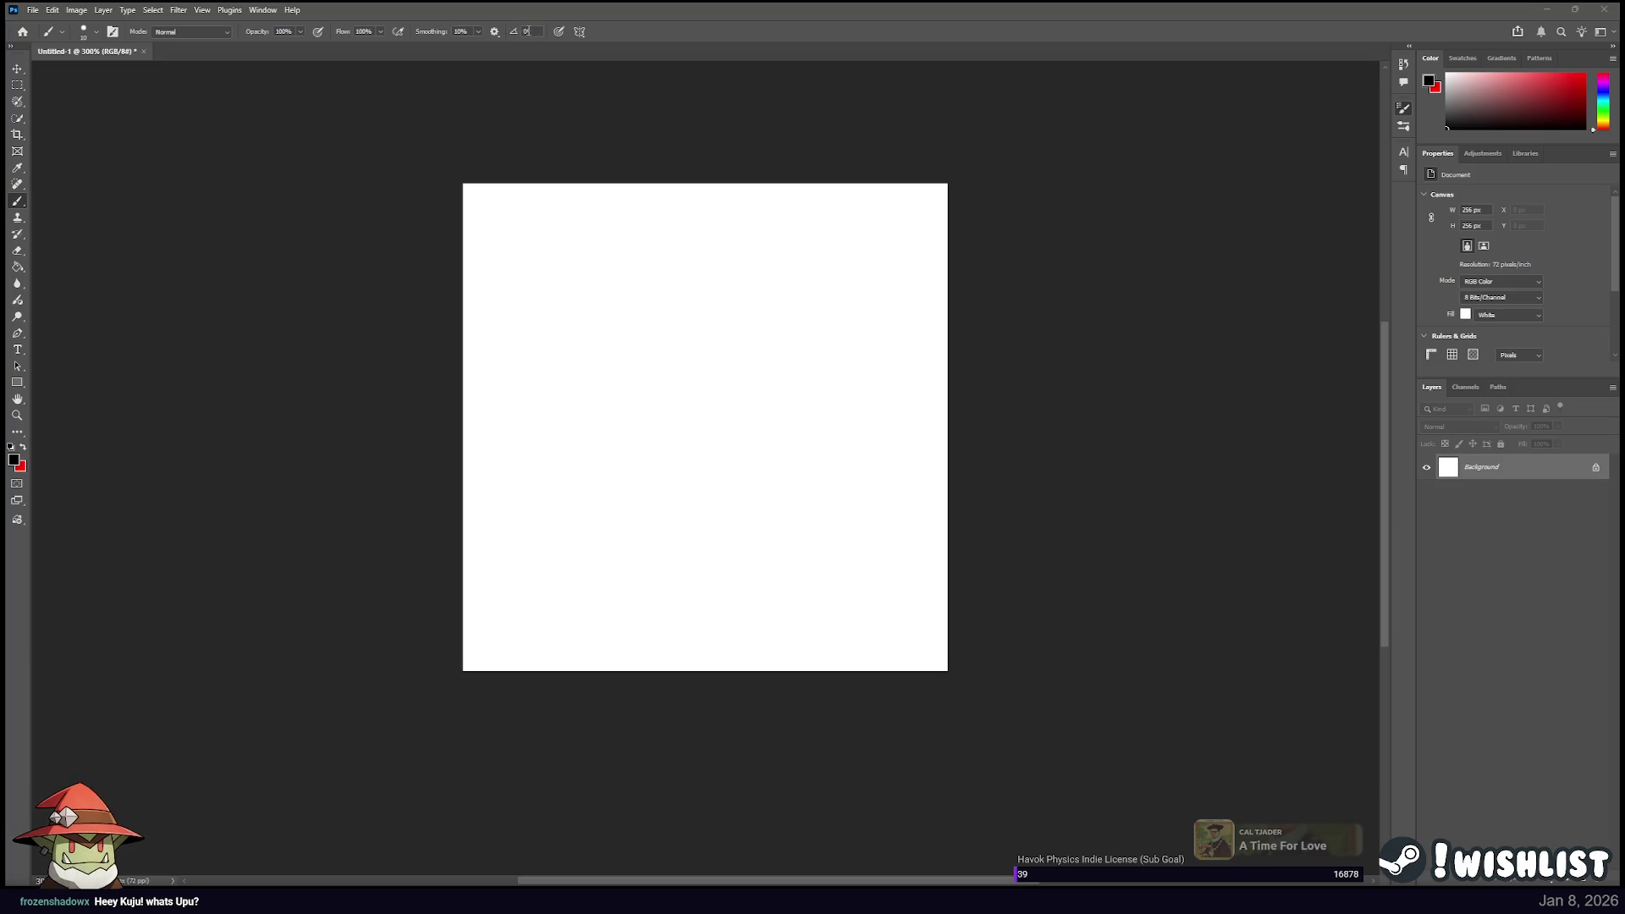
{"action": "left_click_drag", "start_coordinate": [540, 552], "coordinate": [755, 326]}
{"action": "left_click_drag", "start_coordinate": [692, 263], "coordinate": [936, 571]}
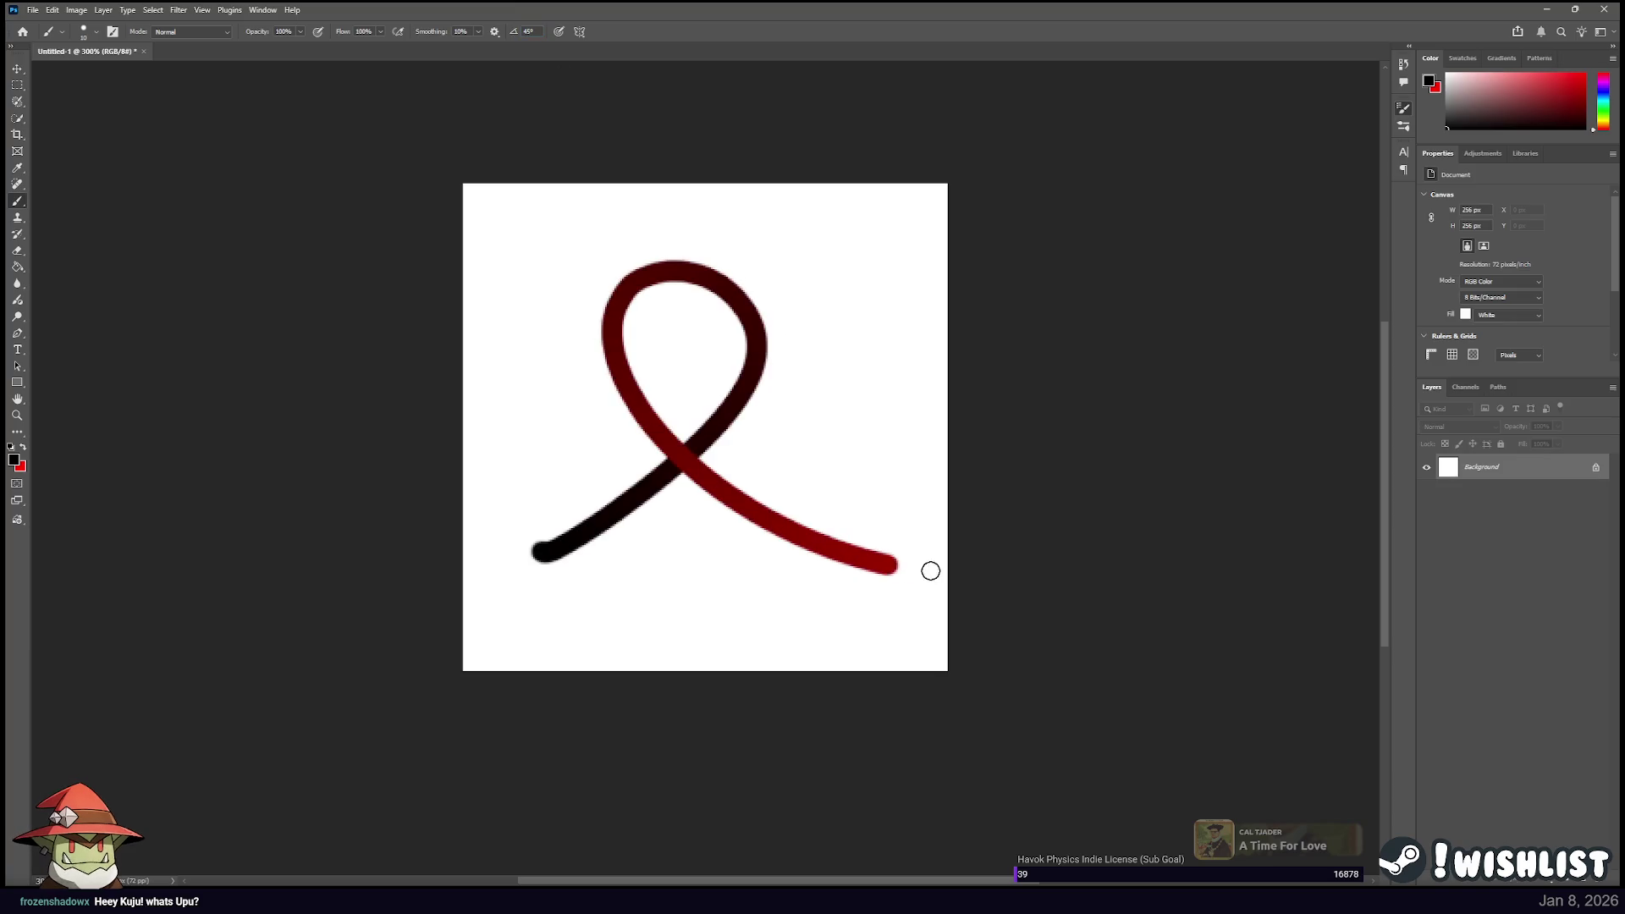
{"action": "key", "text": "ctrl+z"}
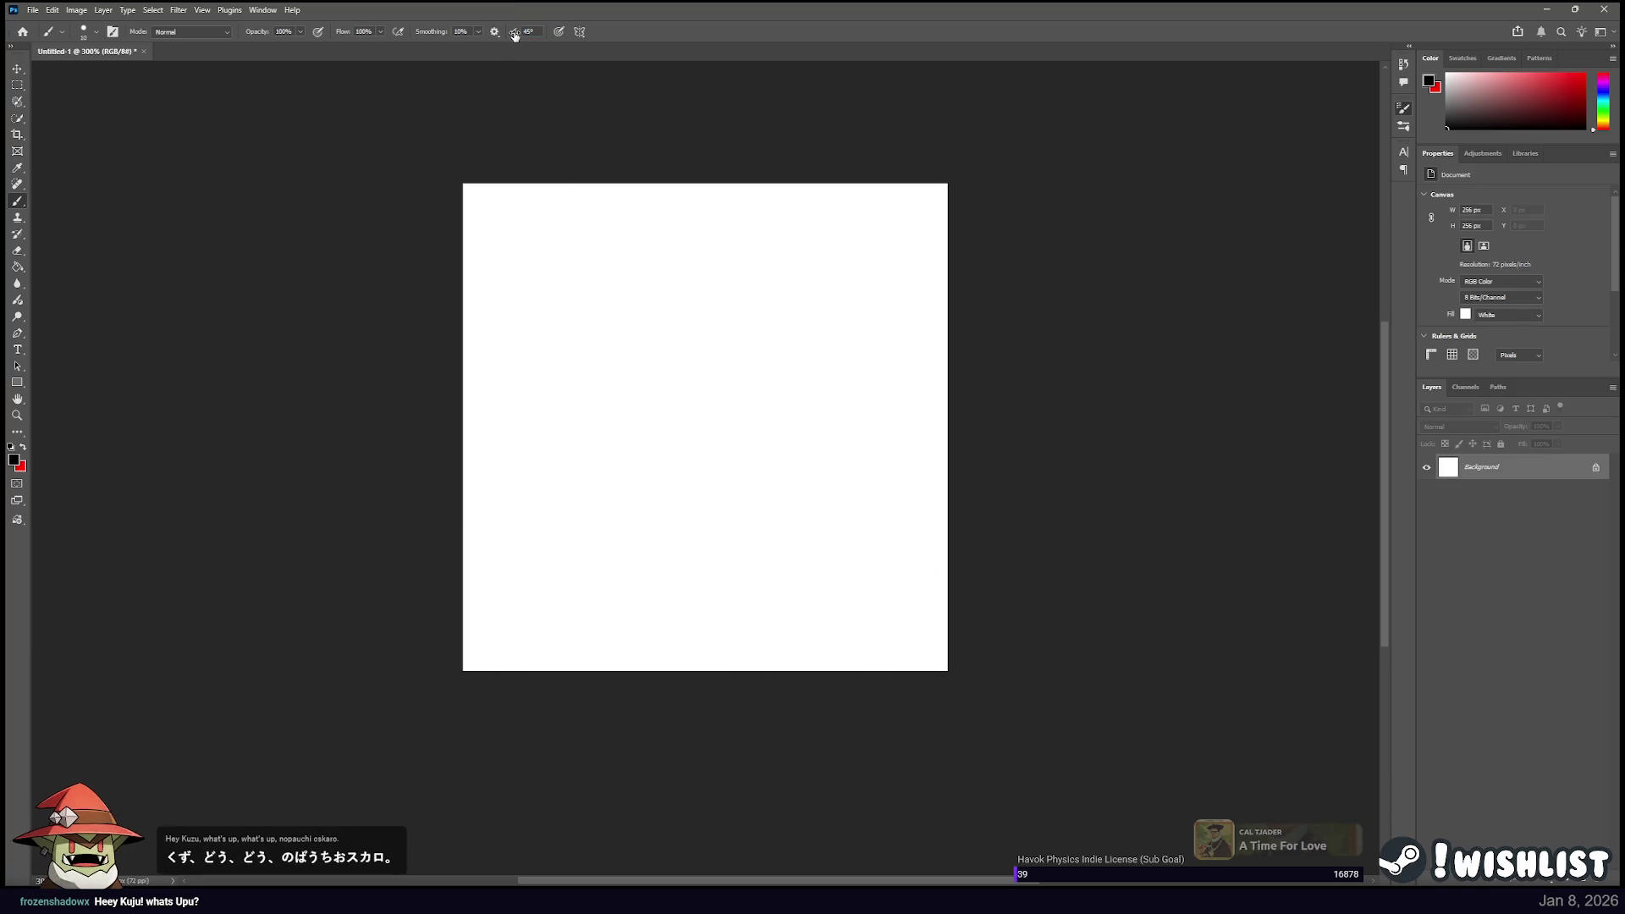
{"action": "left_click", "coordinate": [511, 36]}
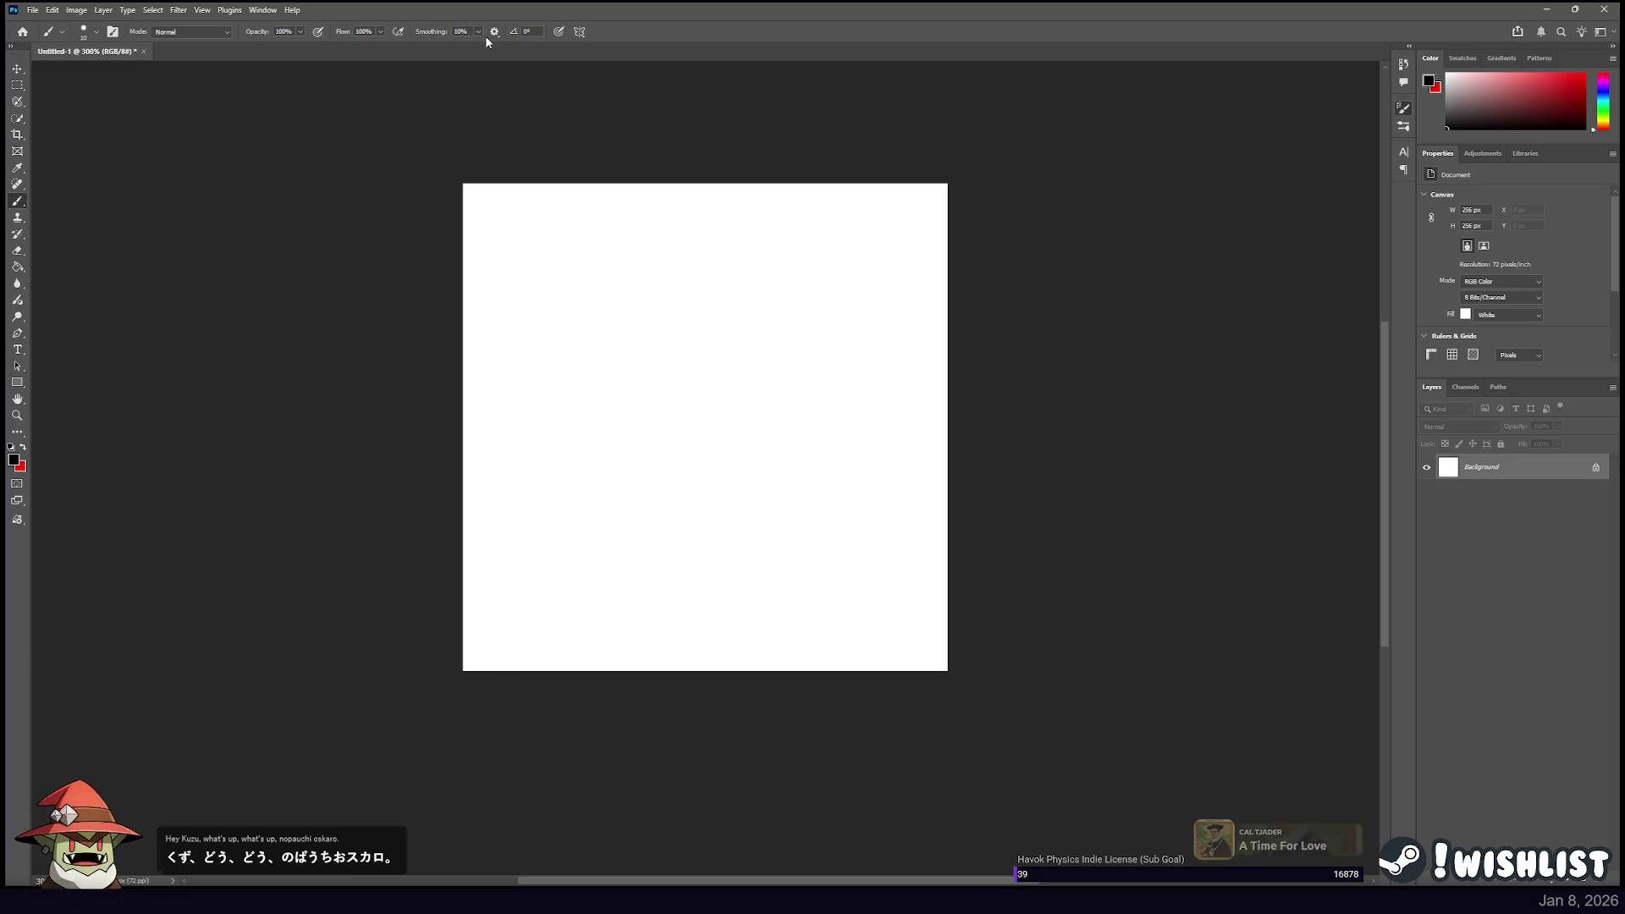
Set the brush tip angle to 45° and try two test loops, undoing both.
{"action": "key", "text": "Return"}
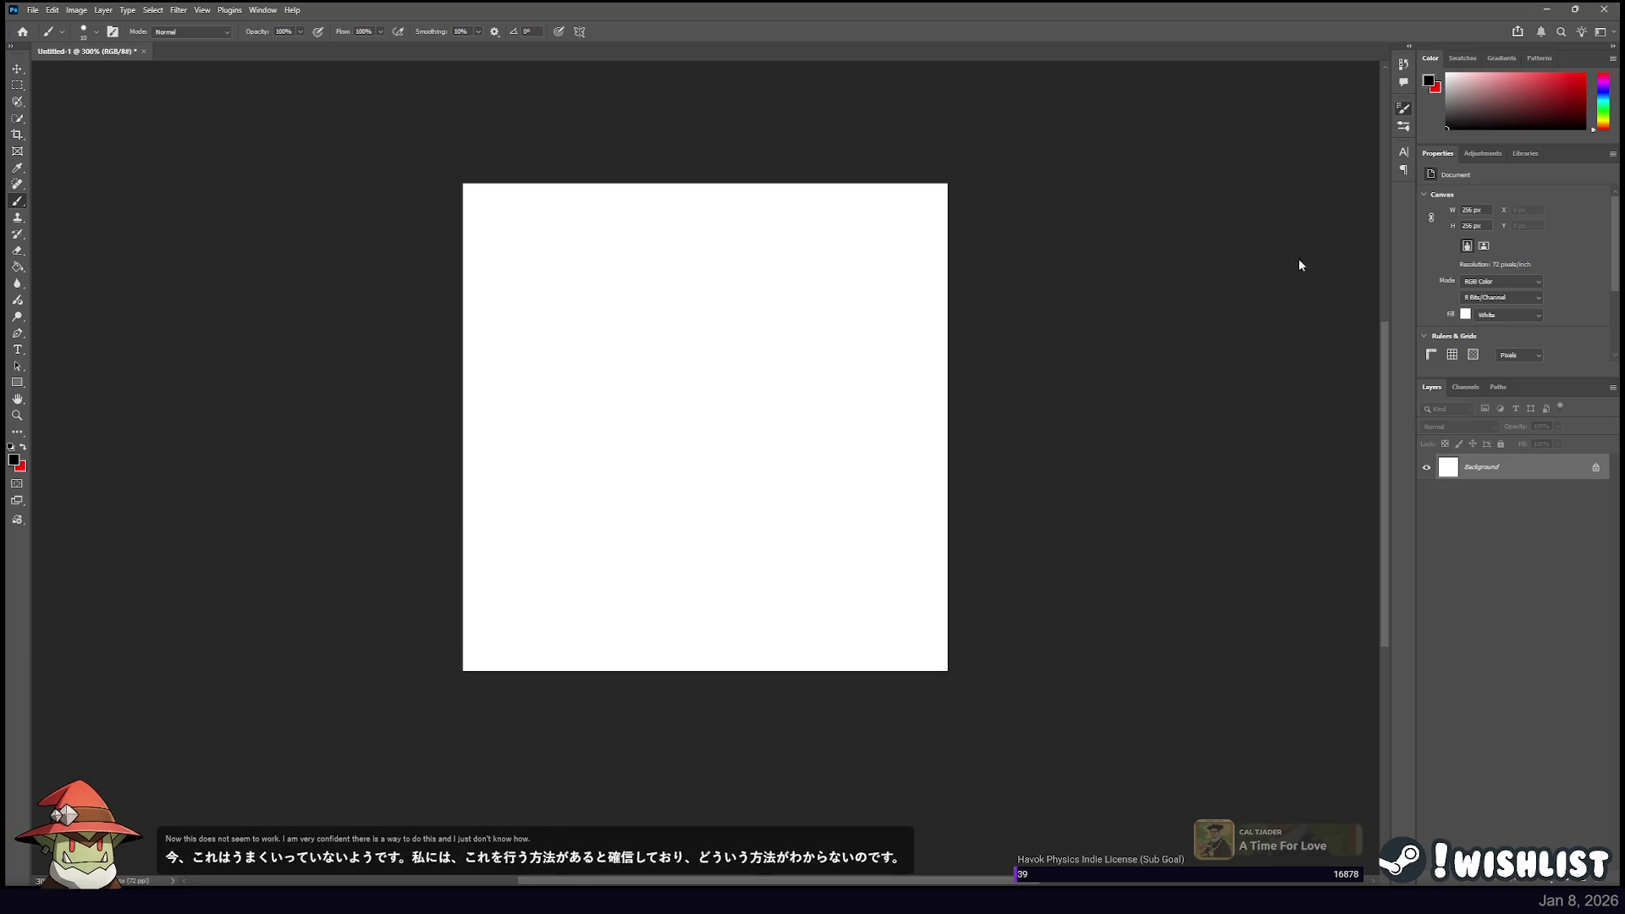
{"action": "key", "text": "shift+Right"}
{"action": "key", "text": "shift+Right"}
{"action": "key", "text": "shift+Right"}
{"action": "left_click_drag", "start_coordinate": [515, 584], "coordinate": [932, 577]}
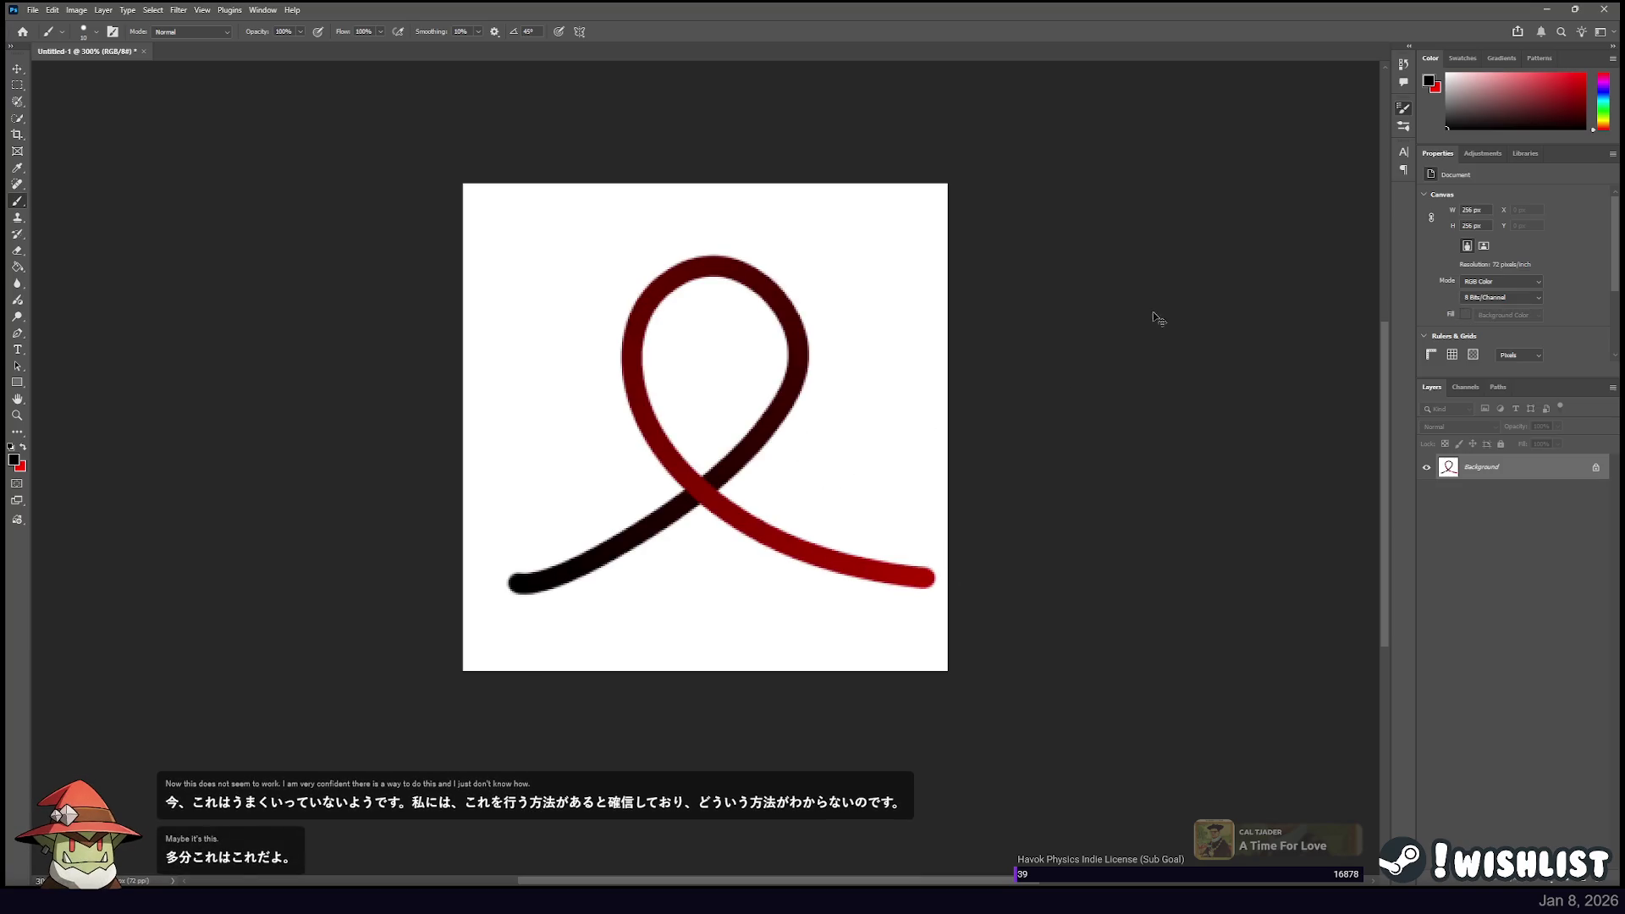
{"action": "key", "text": "ctrl+z"}
{"action": "left_click_drag", "start_coordinate": [628, 550], "coordinate": [846, 551]}
{"action": "key", "text": "ctrl+z"}
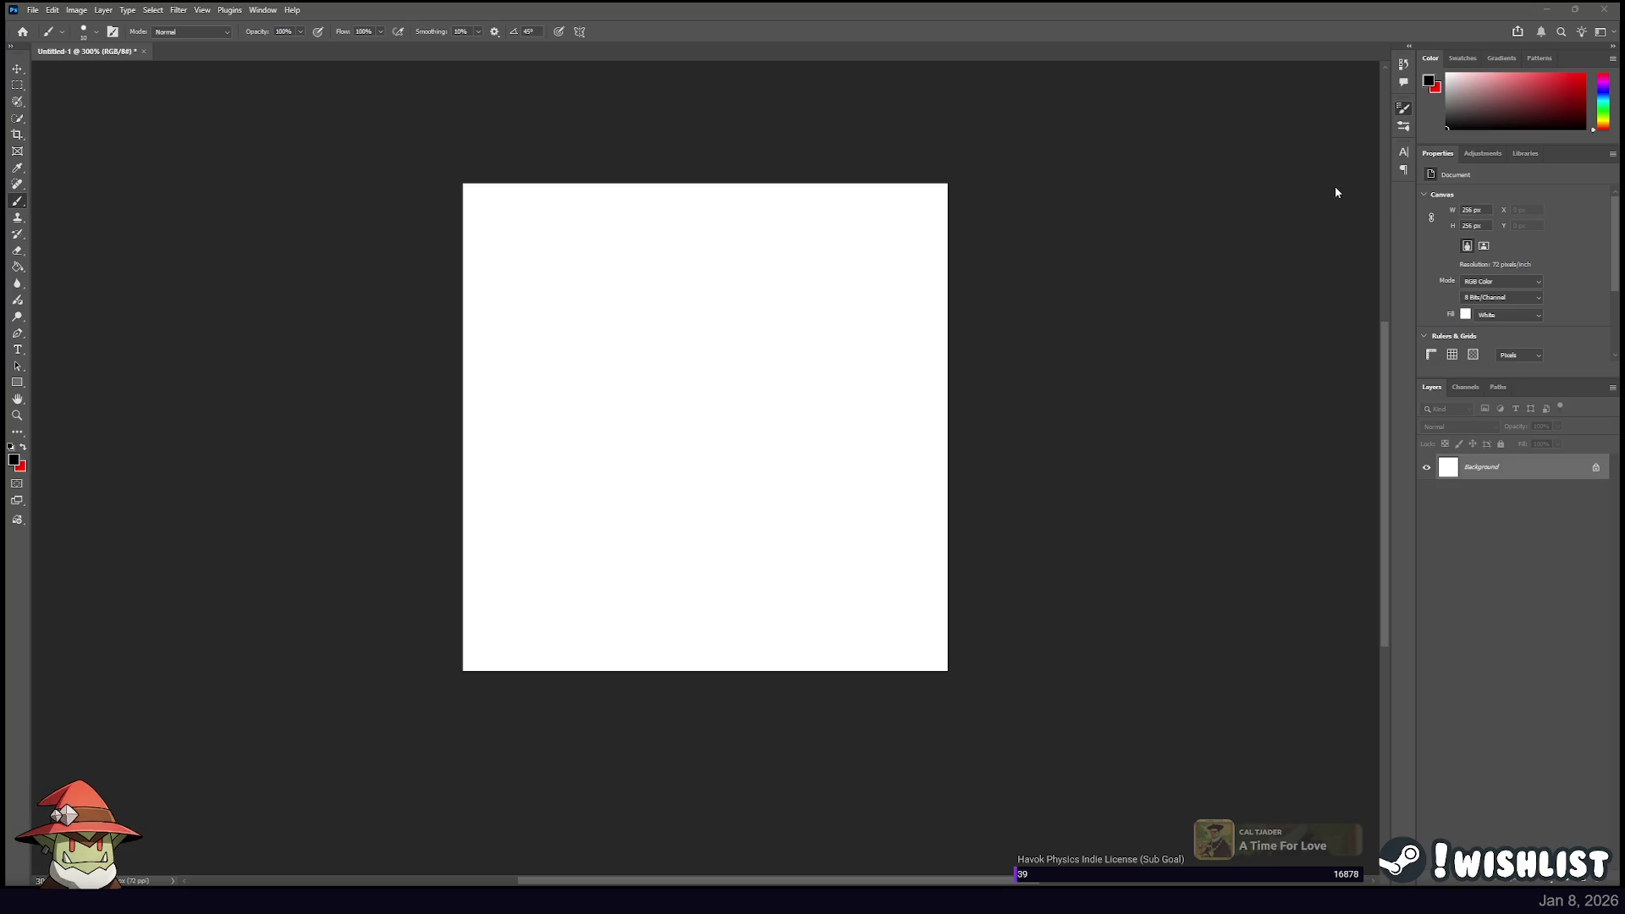
Paint three red-black looping strokes with the angled brush, undoing each.
{"action": "left_click_drag", "start_coordinate": [526, 520], "coordinate": [889, 555]}
{"action": "key", "text": "ctrl+z"}
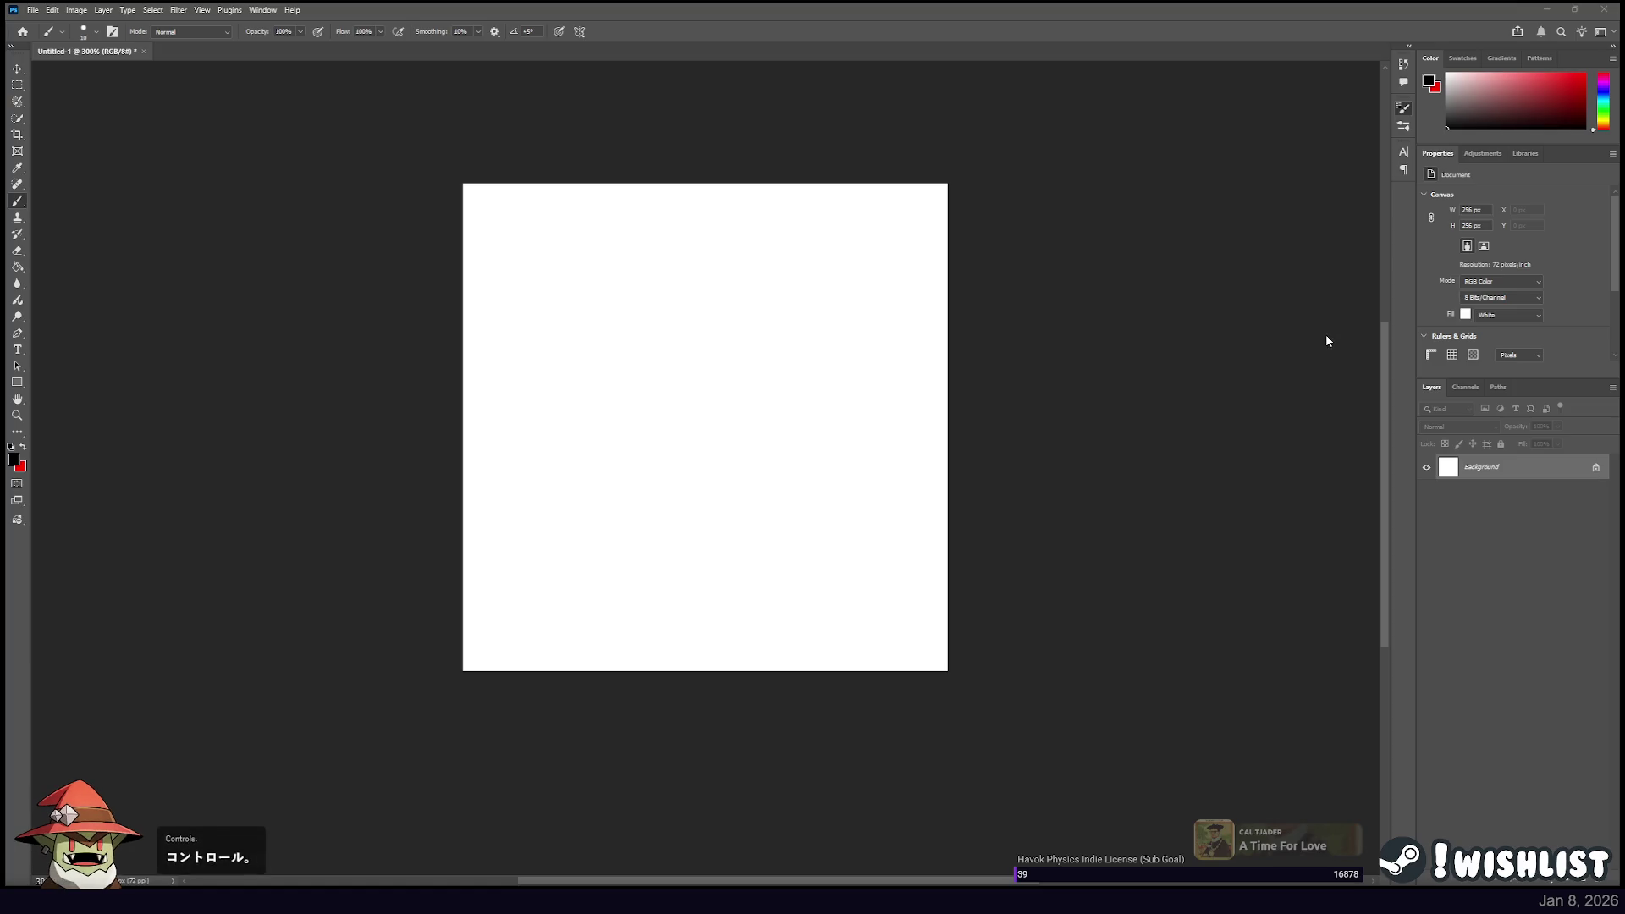
{"action": "mouse_move", "coordinate": [551, 548]}
{"action": "left_mouse_down"}
{"action": "mouse_move", "coordinate": [745, 555]}
{"action": "mouse_move", "coordinate": [886, 600]}
{"action": "left_mouse_up"}
{"action": "key", "text": "ctrl+z"}
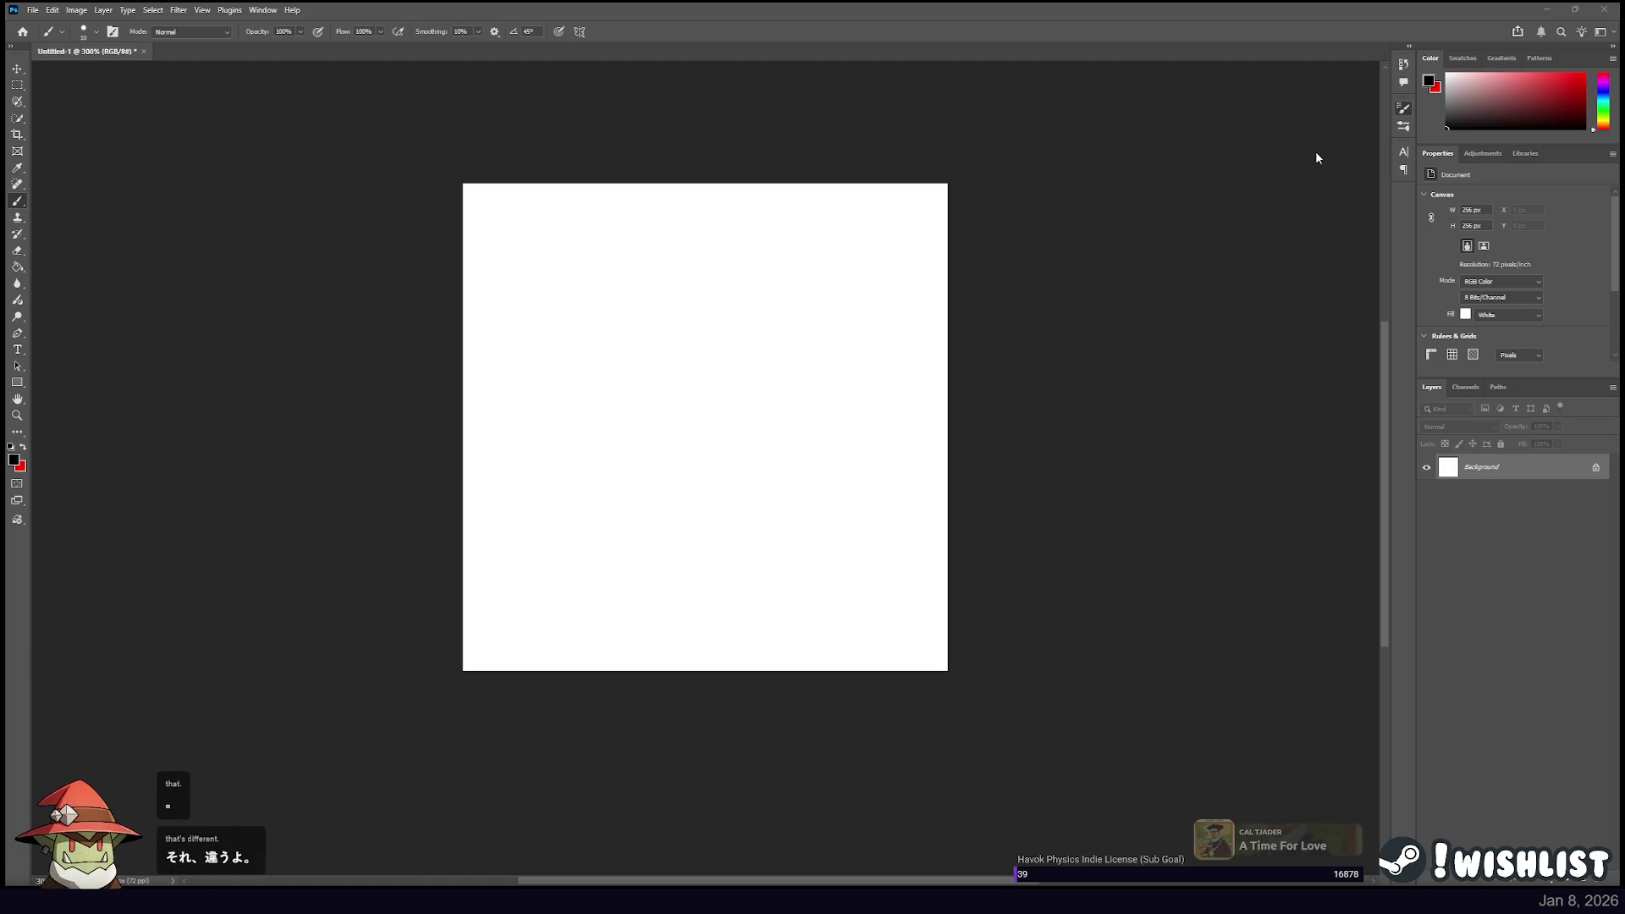
{"action": "left_click_drag", "start_coordinate": [617, 508], "coordinate": [890, 501]}
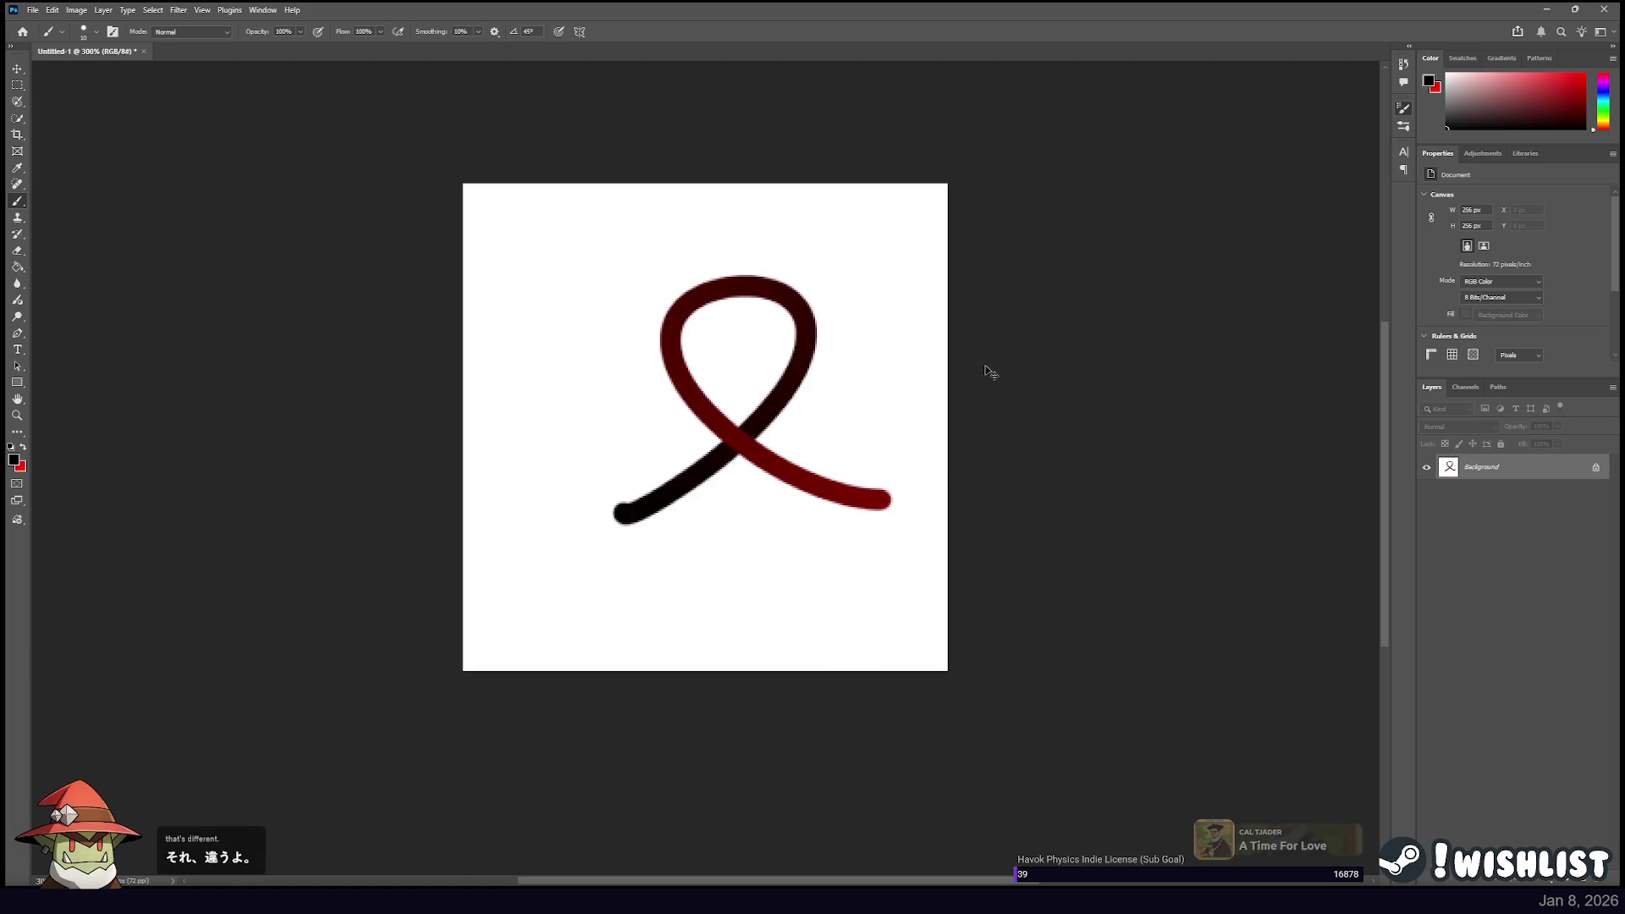
{"action": "key", "text": "ctrl+z"}
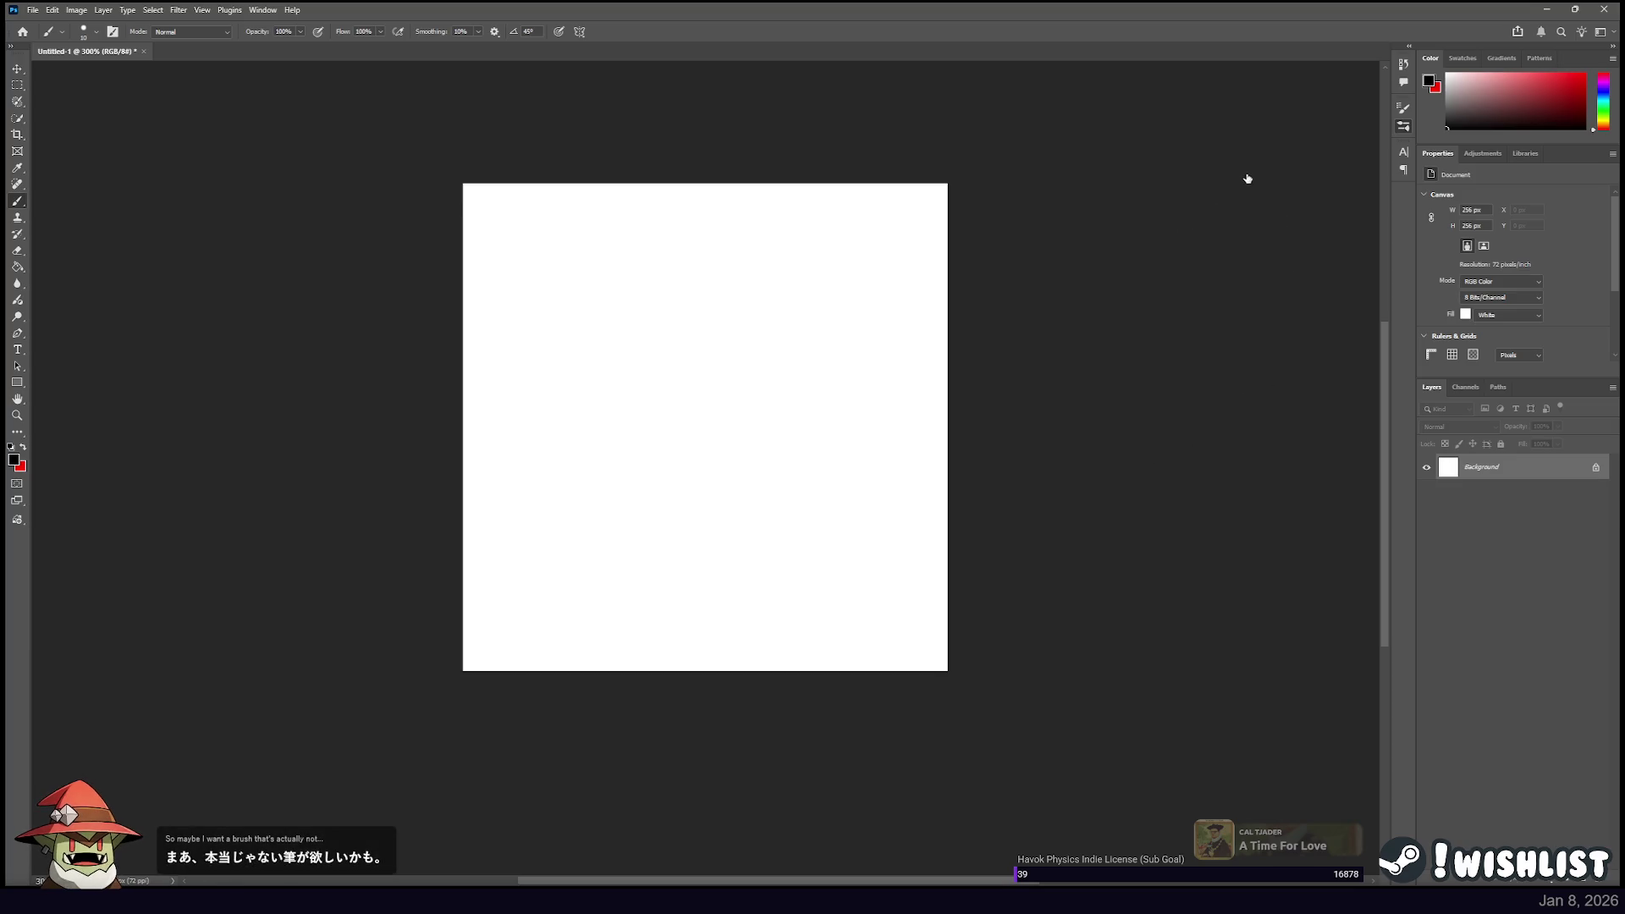
{"action": "scroll", "coordinate": [1180, 224], "scroll_direction": "up", "scroll_amount": 1}
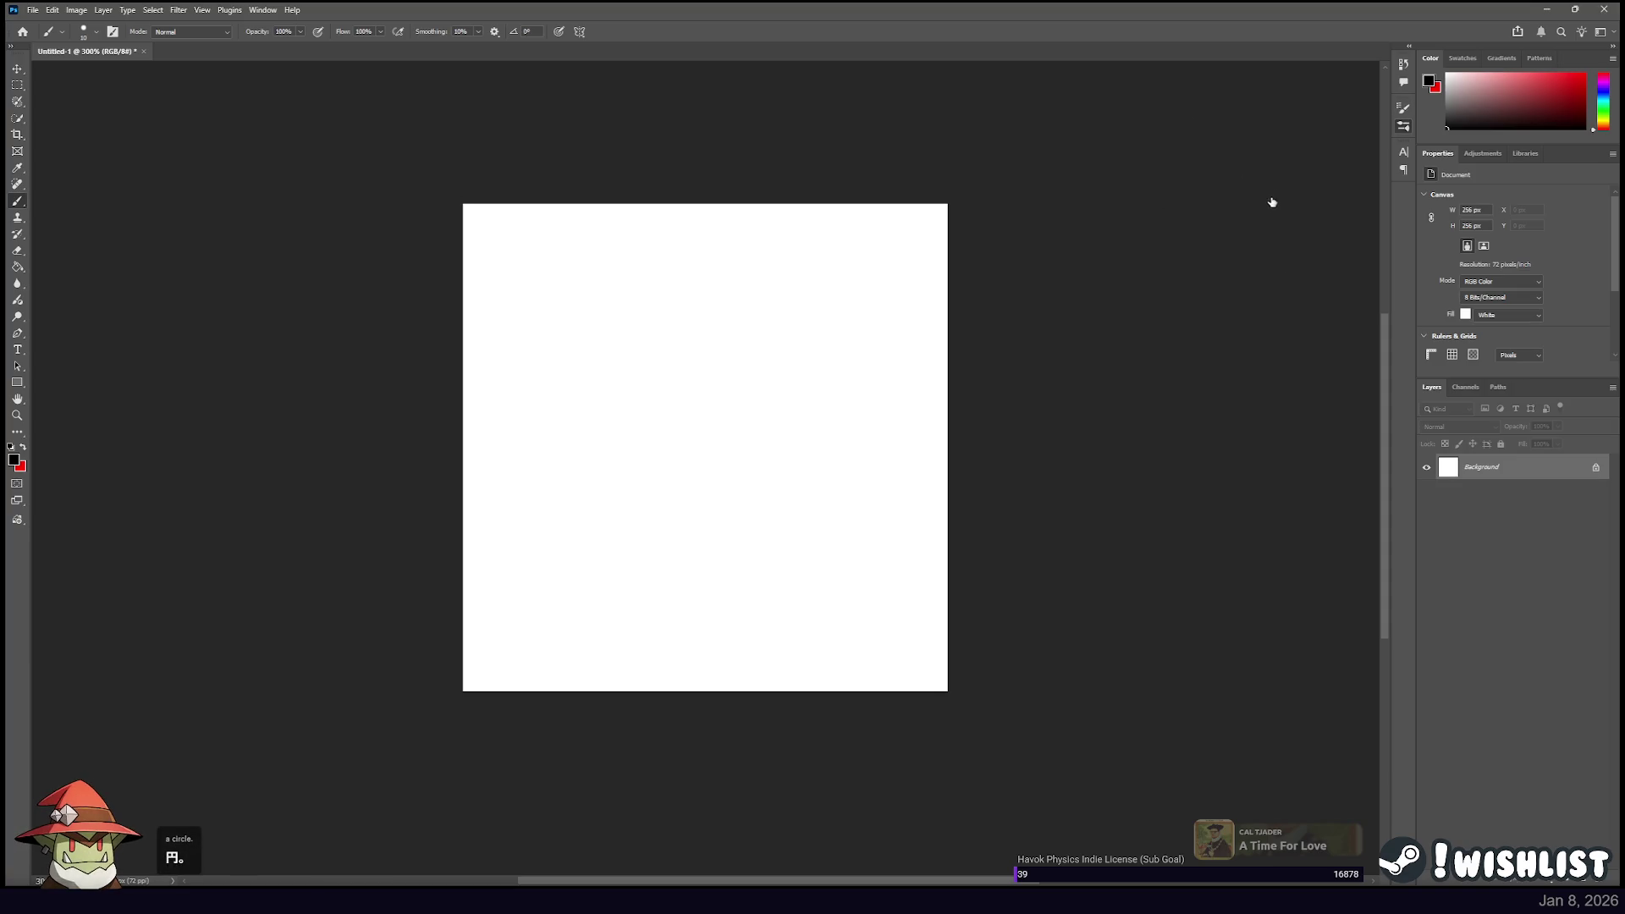
Set brush smoothing to 0% and flow to 30%, painting and undoing looped test strokes.
{"action": "key", "text": "alt+0"}
{"action": "left_click_drag", "start_coordinate": [503, 542], "coordinate": [801, 407]}
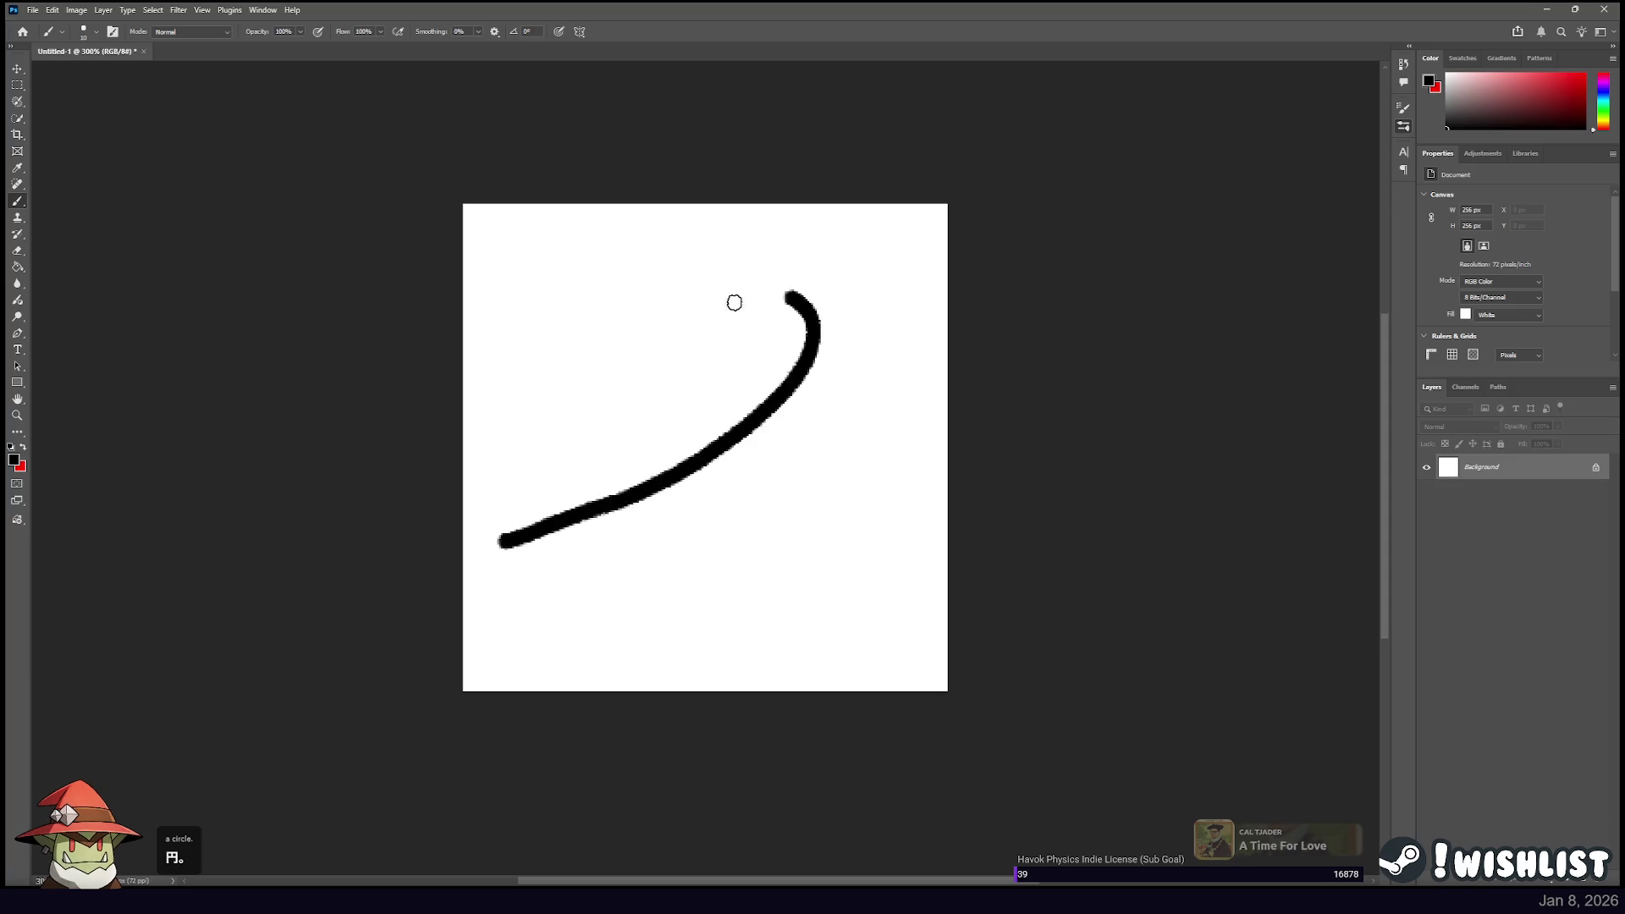
{"action": "key", "text": "ctrl+z"}
{"action": "key", "text": "shift+3"}
{"action": "left_click_drag", "start_coordinate": [650, 515], "coordinate": [708, 496]}
{"action": "left_click_drag", "start_coordinate": [836, 393], "coordinate": [845, 428]}
{"action": "key", "text": "ctrl+z"}
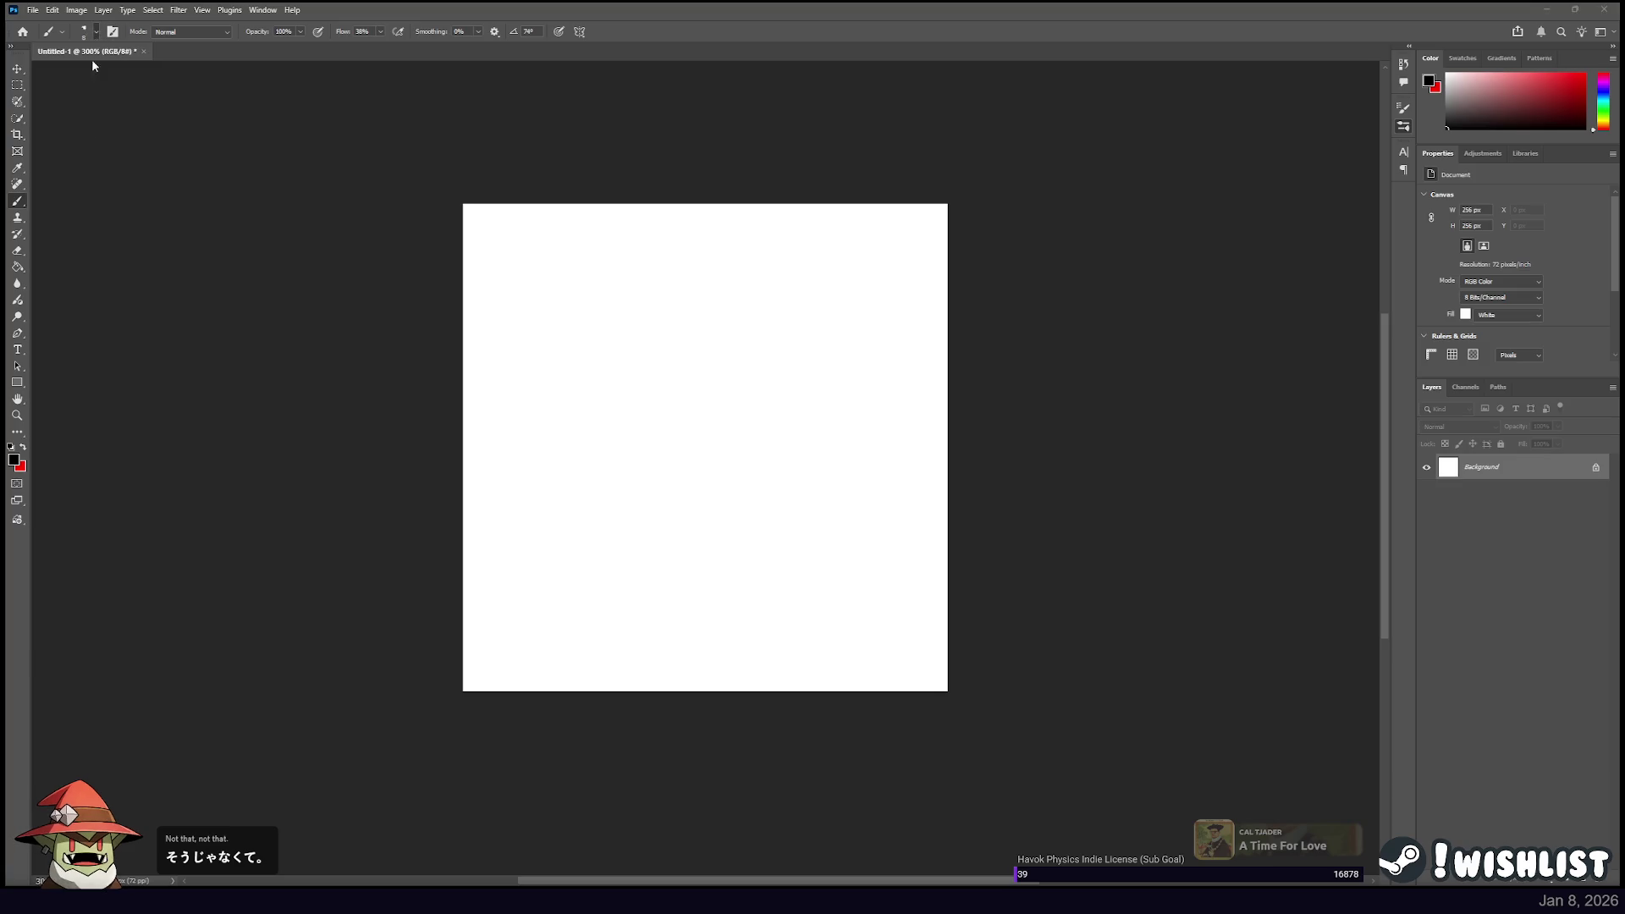
{"action": "scroll", "coordinate": [70, 159], "scroll_direction": "down", "scroll_amount": 2}
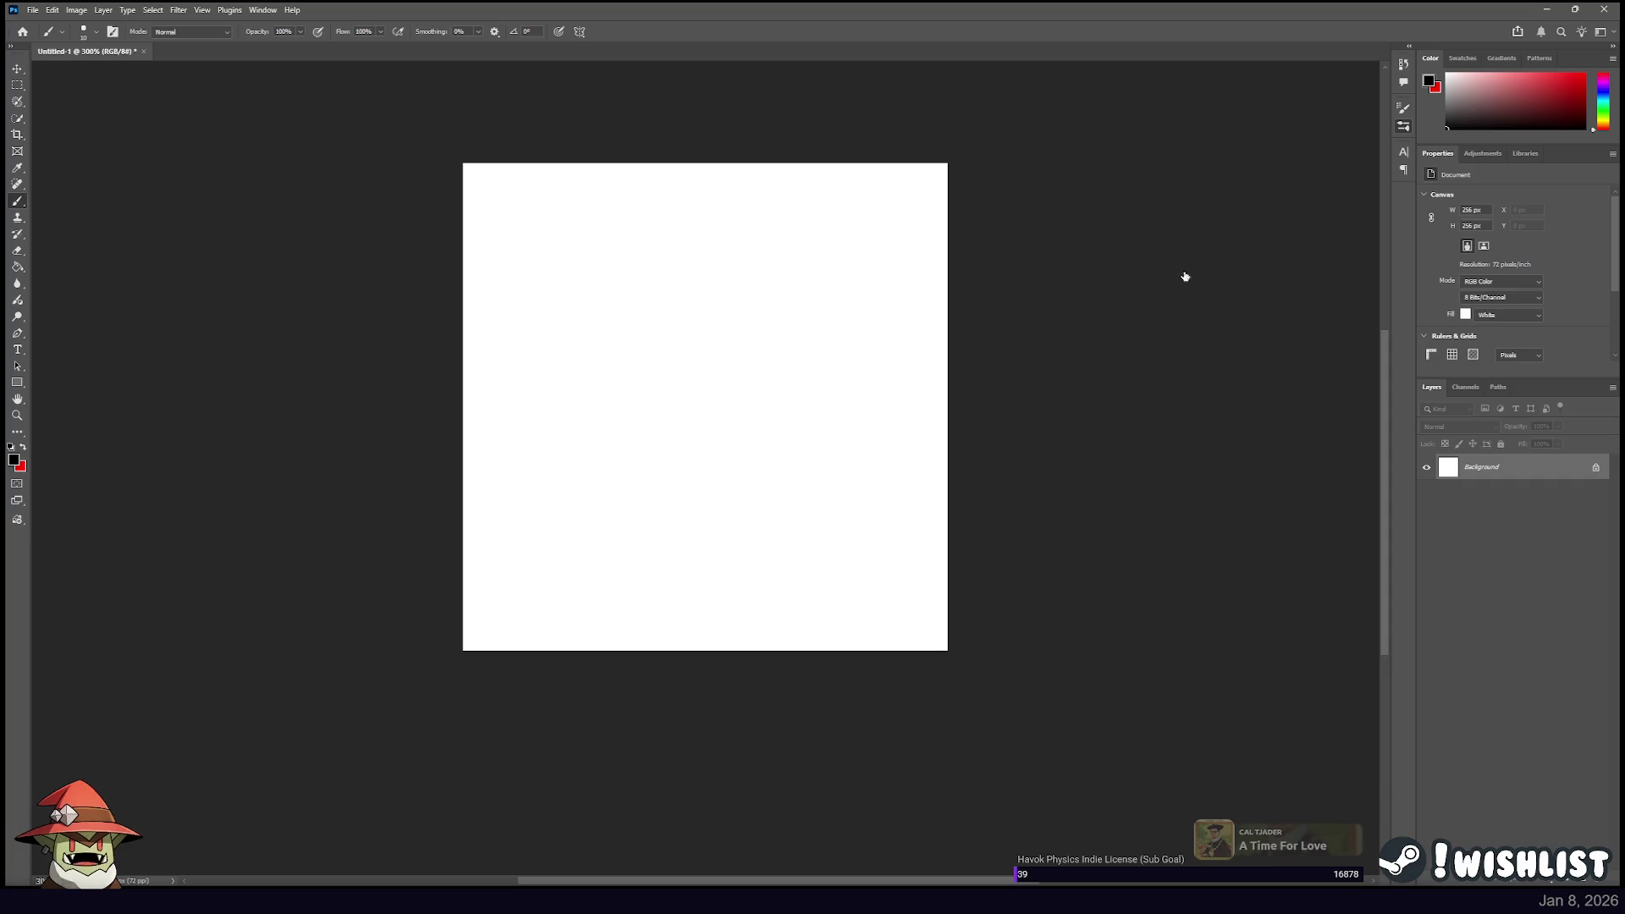
Set flow to 90% with a larger tip and try brush and eraser strokes, undoing each.
{"action": "key", "text": "shift+9"}
{"action": "key", "text": "bracketright"}
{"action": "left_click_drag", "start_coordinate": [660, 451], "coordinate": [812, 381]}
{"action": "key", "text": "ctrl+z"}
{"action": "key", "text": "e"}
{"action": "key", "text": "b"}
{"action": "left_click_drag", "start_coordinate": [495, 501], "coordinate": [742, 369]}
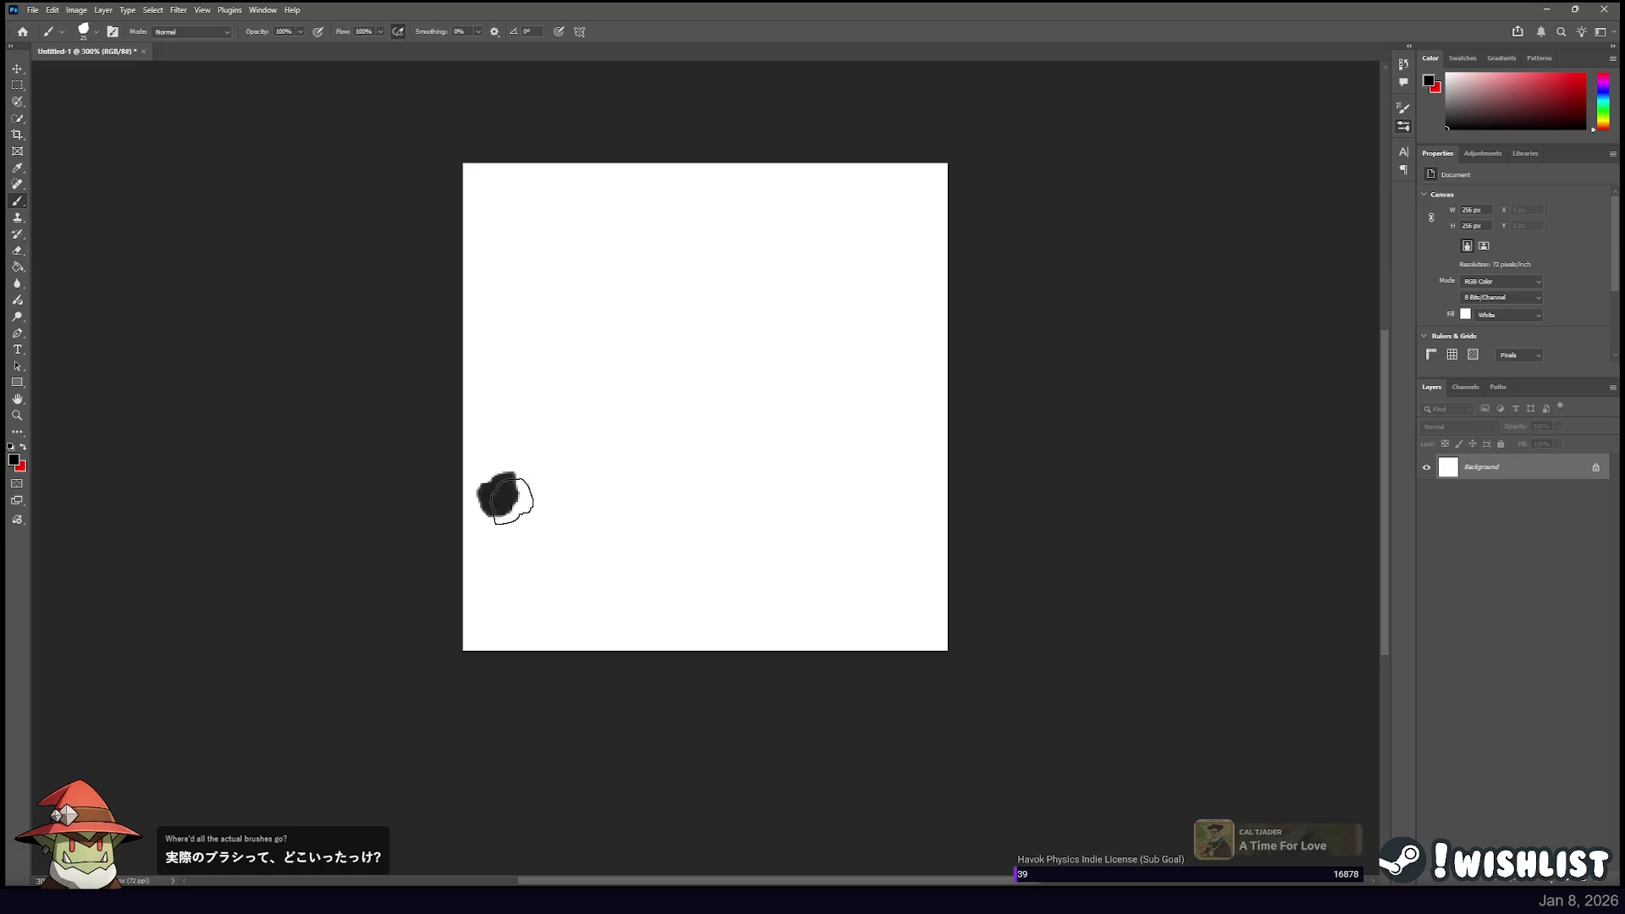
{"action": "key", "text": "ctrl+z"}
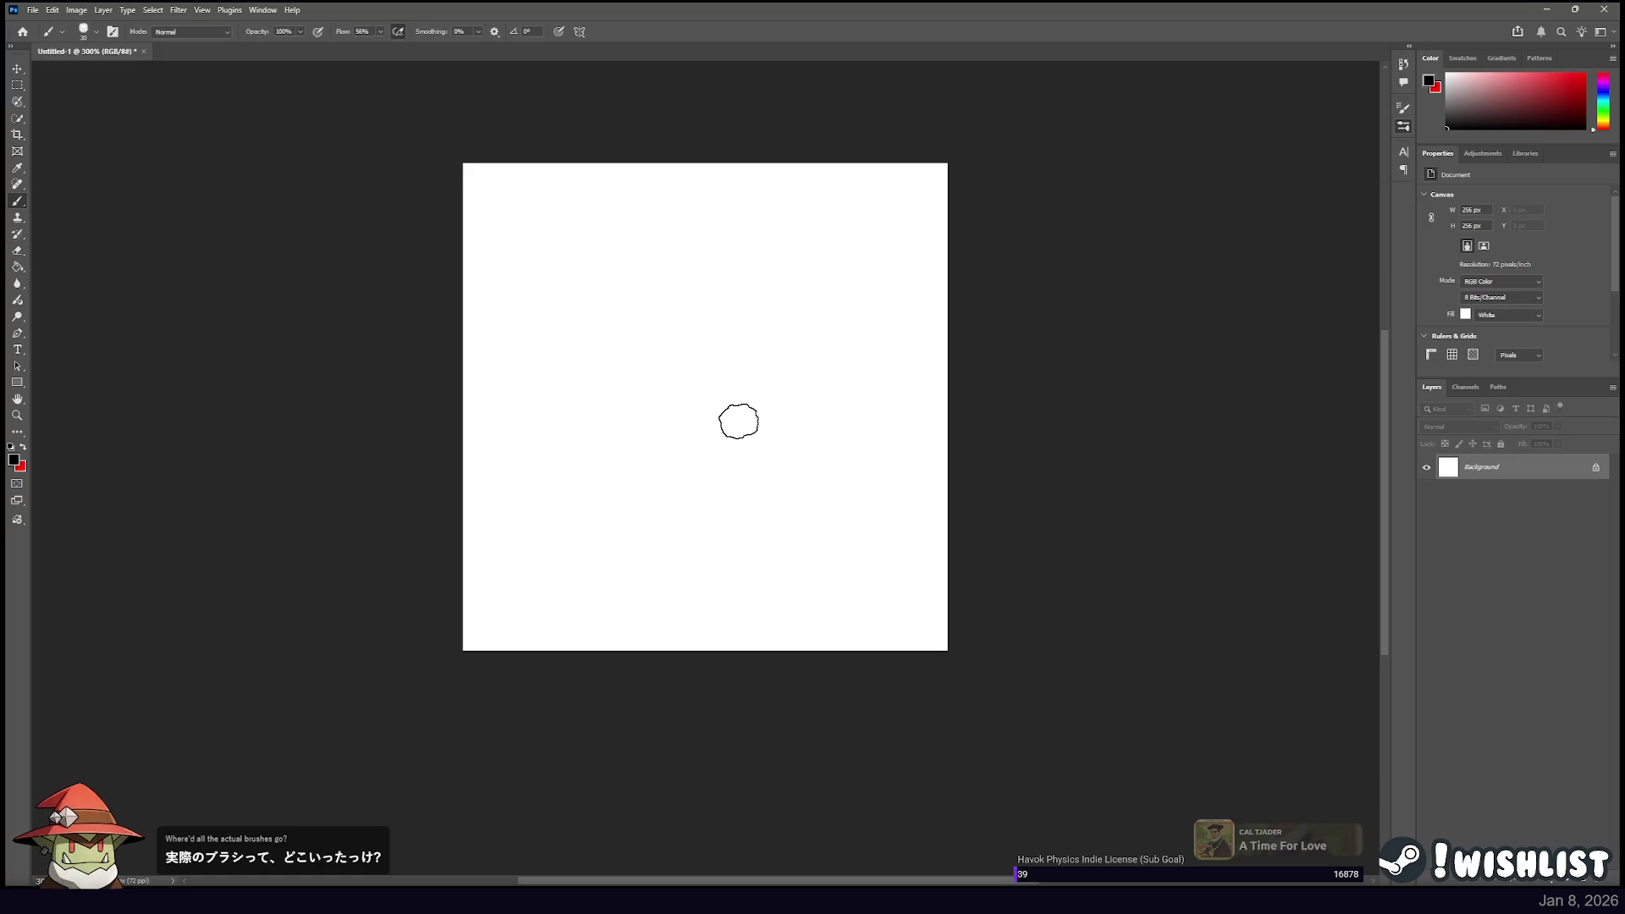
Switch to the Mixer Brush and paint soft grey curved test strokes, undoing between tries.
{"action": "key", "text": "shift+b"}
{"action": "key", "text": "shift+b"}
{"action": "key", "text": "shift+b"}
{"action": "mouse_move", "coordinate": [598, 465]}
{"action": "left_mouse_down"}
{"action": "mouse_move", "coordinate": [799, 309]}
{"action": "mouse_move", "coordinate": [661, 381]}
{"action": "left_mouse_up"}
{"action": "key", "text": "ctrl+z"}
{"action": "mouse_move", "coordinate": [495, 495]}
{"action": "left_mouse_down"}
{"action": "mouse_move", "coordinate": [774, 253]}
{"action": "mouse_move", "coordinate": [859, 408]}
{"action": "left_mouse_up"}
{"action": "key", "text": "ctrl+z"}
{"action": "mouse_move", "coordinate": [534, 527]}
{"action": "left_mouse_down"}
{"action": "mouse_move", "coordinate": [671, 496]}
{"action": "mouse_move", "coordinate": [881, 544]}
{"action": "left_mouse_up"}
Undo the mixer loop strokes and paint a large curved grey stroke.
{"action": "key", "text": "ctrl+z"}
{"action": "mouse_move", "coordinate": [546, 549]}
{"action": "left_mouse_down"}
{"action": "mouse_move", "coordinate": [852, 551]}
{"action": "mouse_move", "coordinate": [791, 363]}
{"action": "mouse_move", "coordinate": [871, 508]}
{"action": "mouse_move", "coordinate": [940, 527]}
{"action": "left_mouse_up"}
{"action": "key", "text": "ctrl+z"}
{"action": "key", "text": "ctrl+z"}
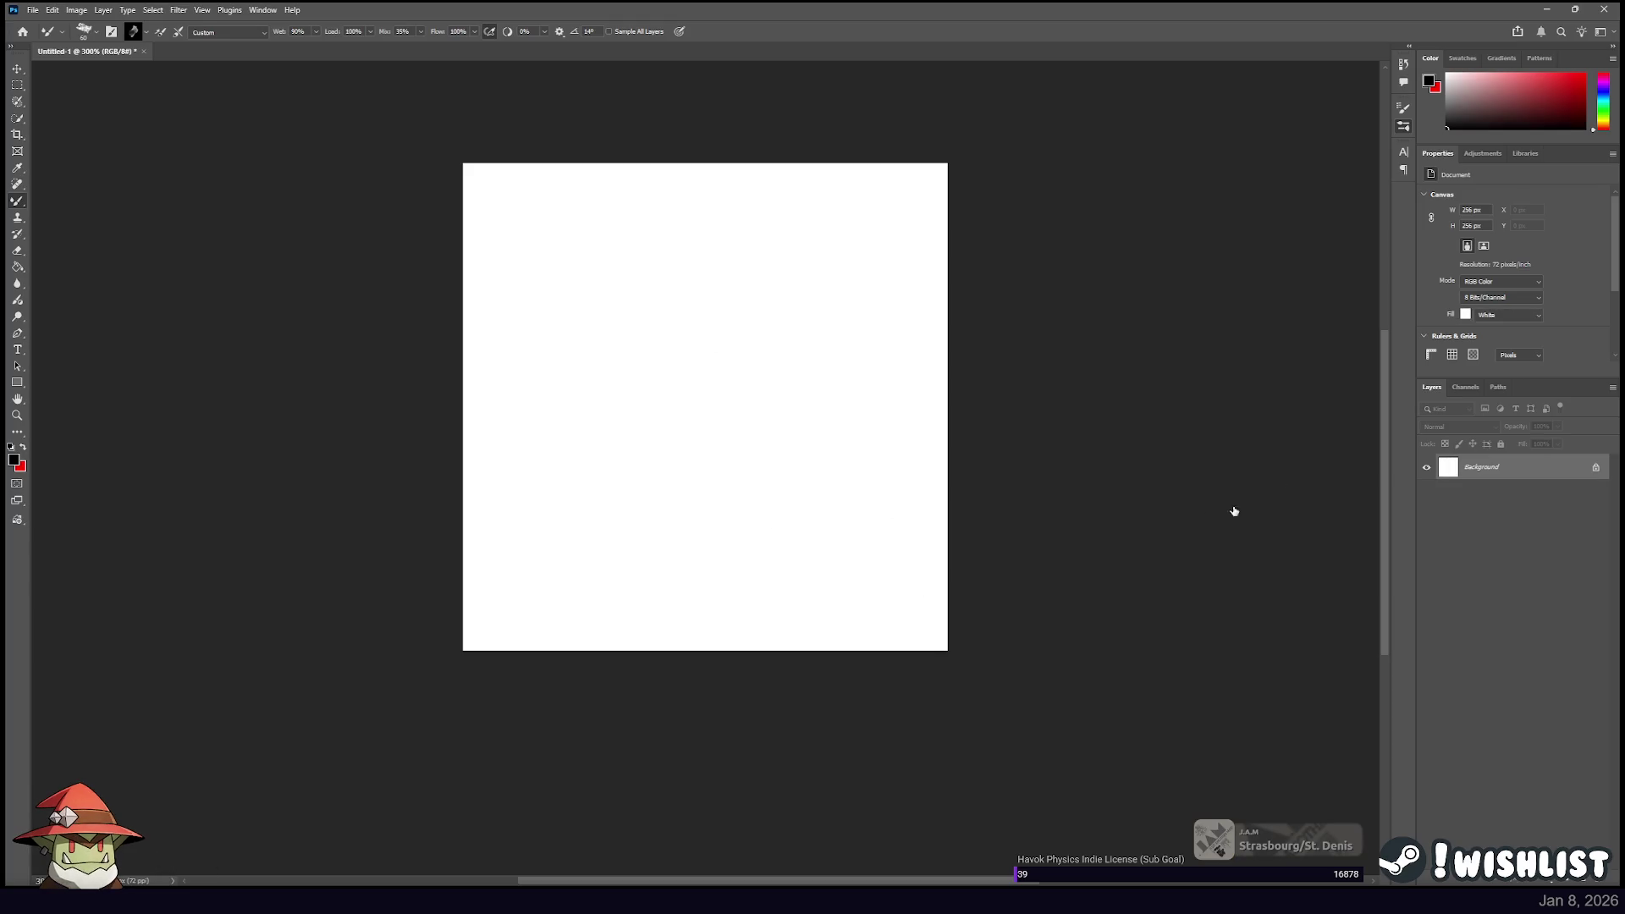
{"action": "left_click_drag", "start_coordinate": [670, 490], "coordinate": [680, 306]}
{"action": "key", "text": "ctrl+z"}
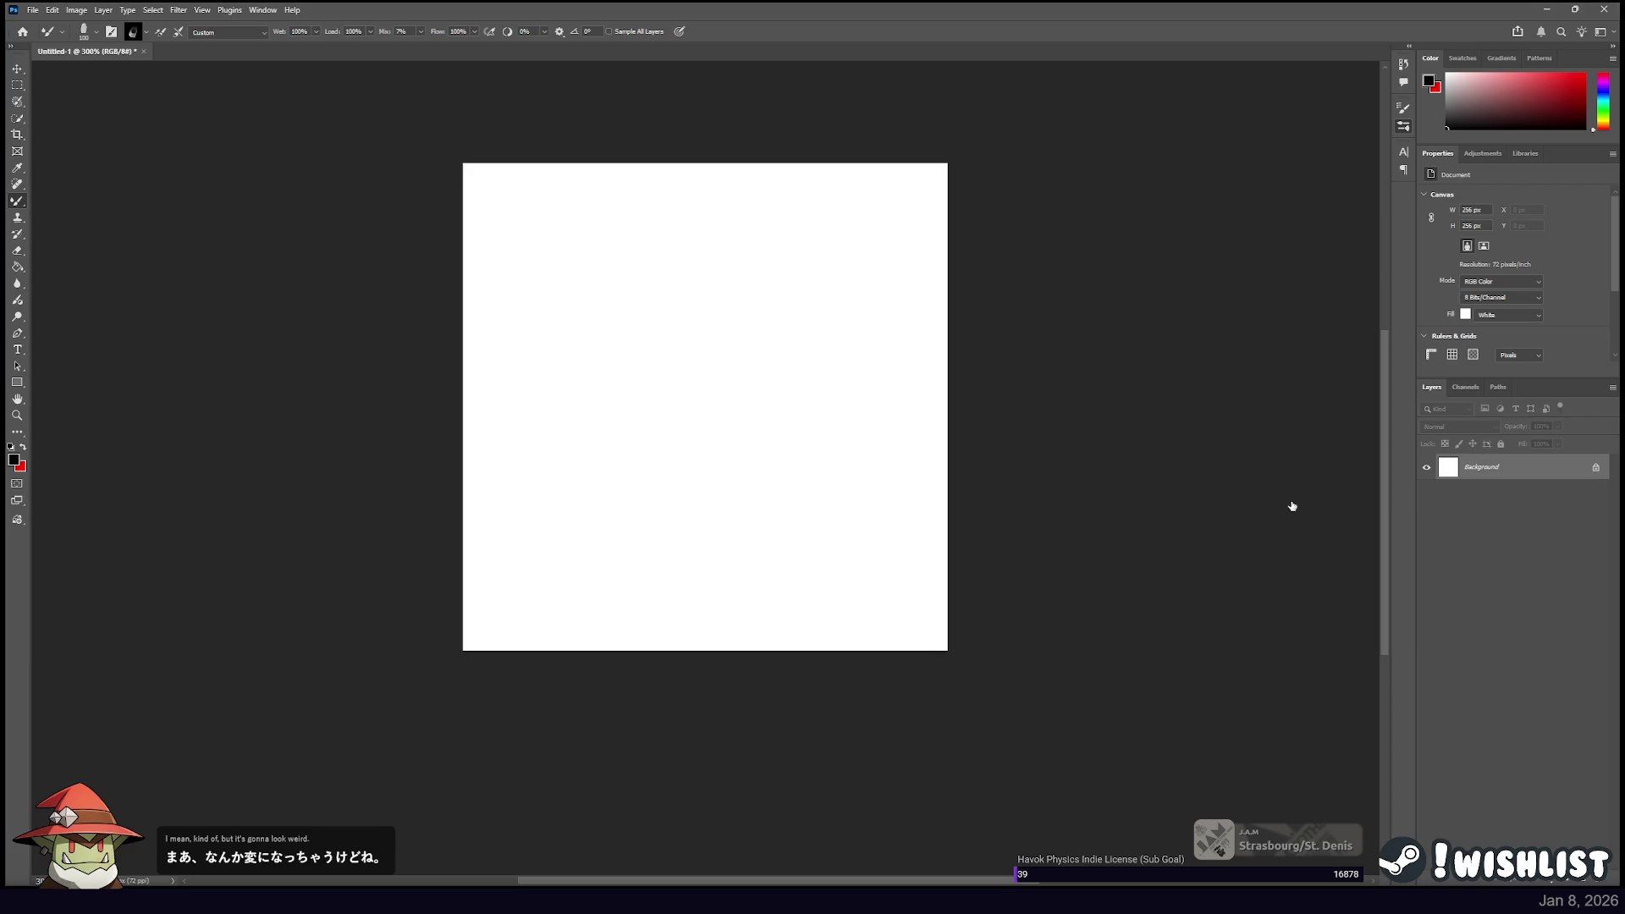
Cycle back through the normal brush and eraser, testing and undoing a stroke with each.
{"action": "key", "text": "shift+b"}
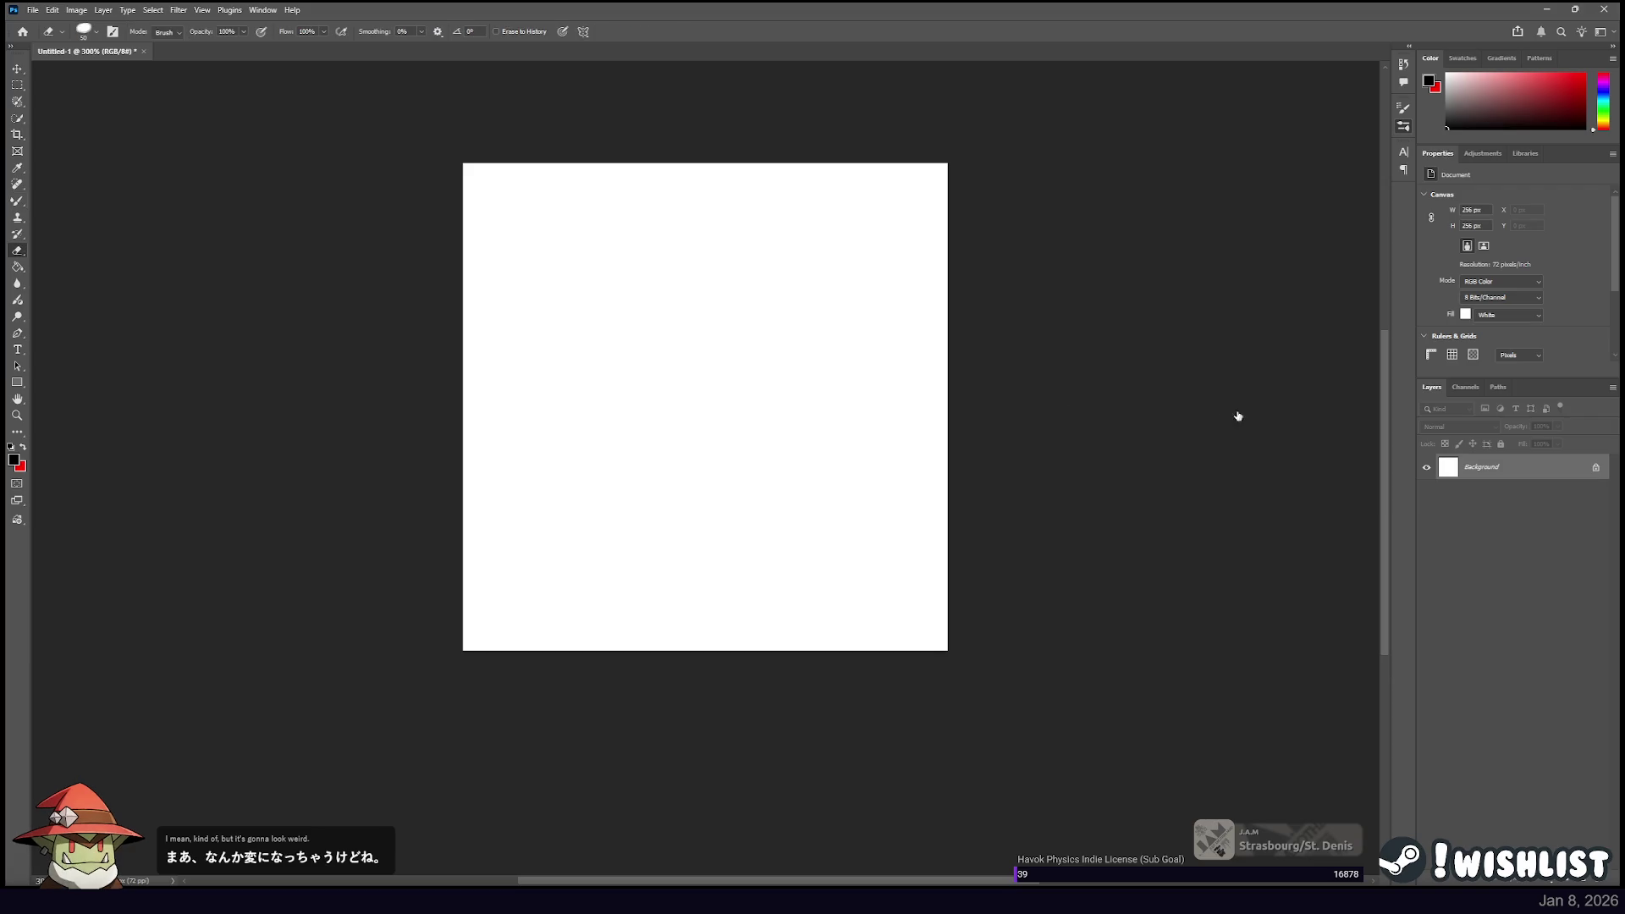
{"action": "left_click_drag", "start_coordinate": [697, 282], "coordinate": [726, 490]}
{"action": "key", "text": "ctrl+z"}
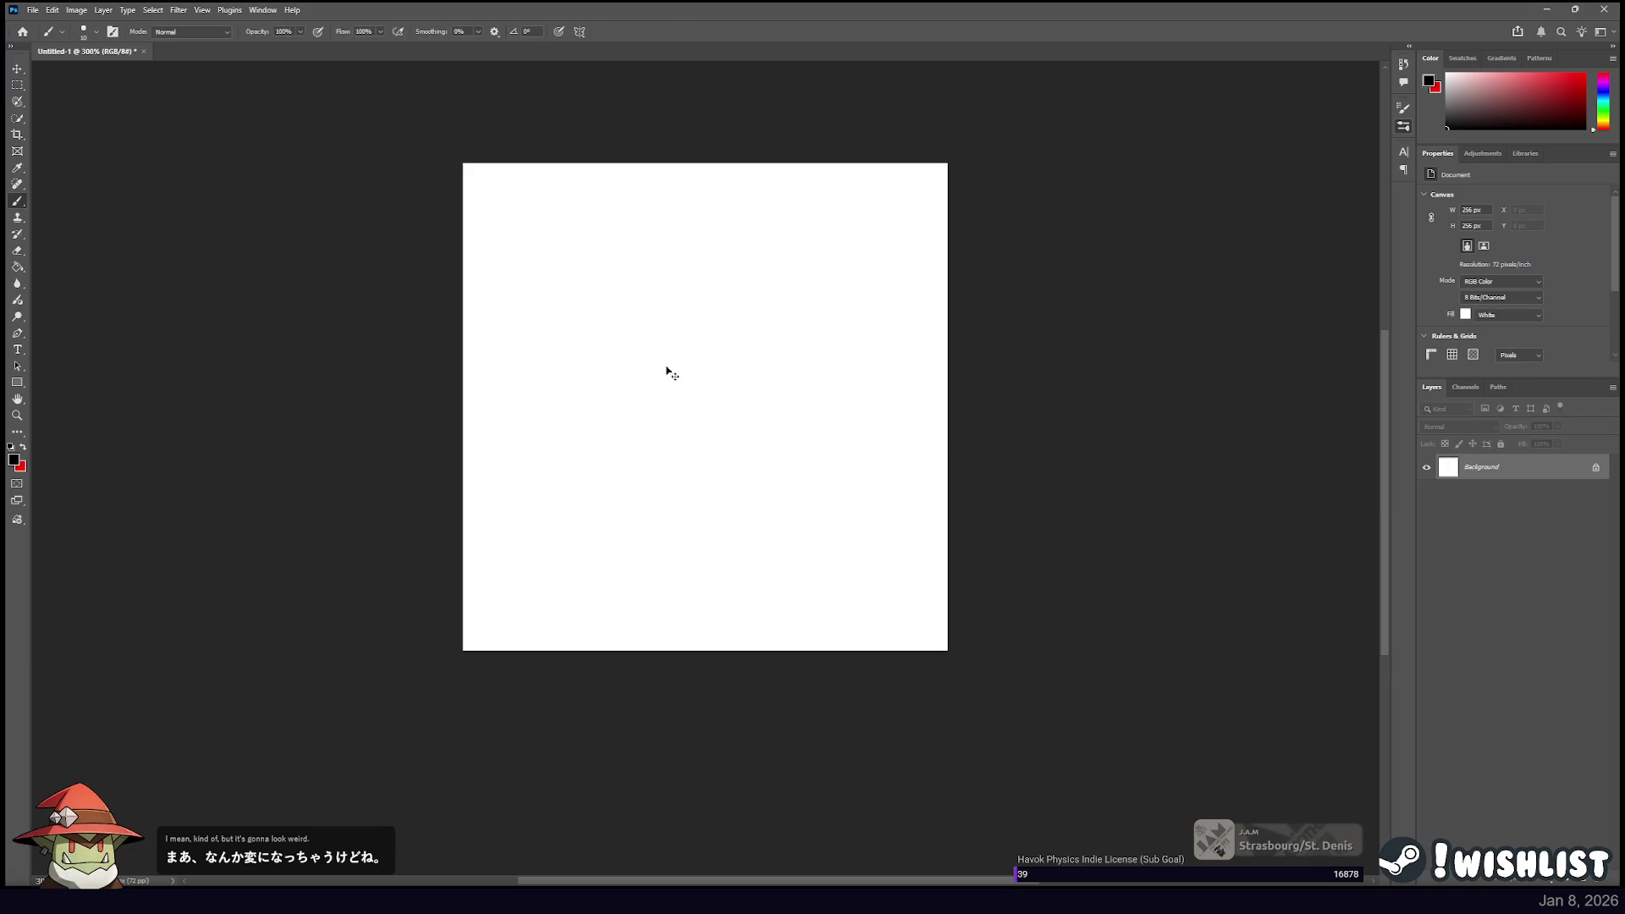
{"action": "key", "text": "e"}
{"action": "left_click_drag", "start_coordinate": [624, 470], "coordinate": [824, 363]}
{"action": "key", "text": "ctrl+z"}
{"action": "key", "text": "b"}
{"action": "mouse_move", "coordinate": [674, 489]}
{"action": "left_mouse_down"}
{"action": "mouse_move", "coordinate": [744, 337]}
{"action": "mouse_move", "coordinate": [754, 364]}
{"action": "left_mouse_up"}
{"action": "key", "text": "ctrl+z"}
Switch to the next brush preset and paint 9-shaped test strokes, undoing them all.
{"action": "key", "text": "period"}
{"action": "key", "text": "ctrl+z"}
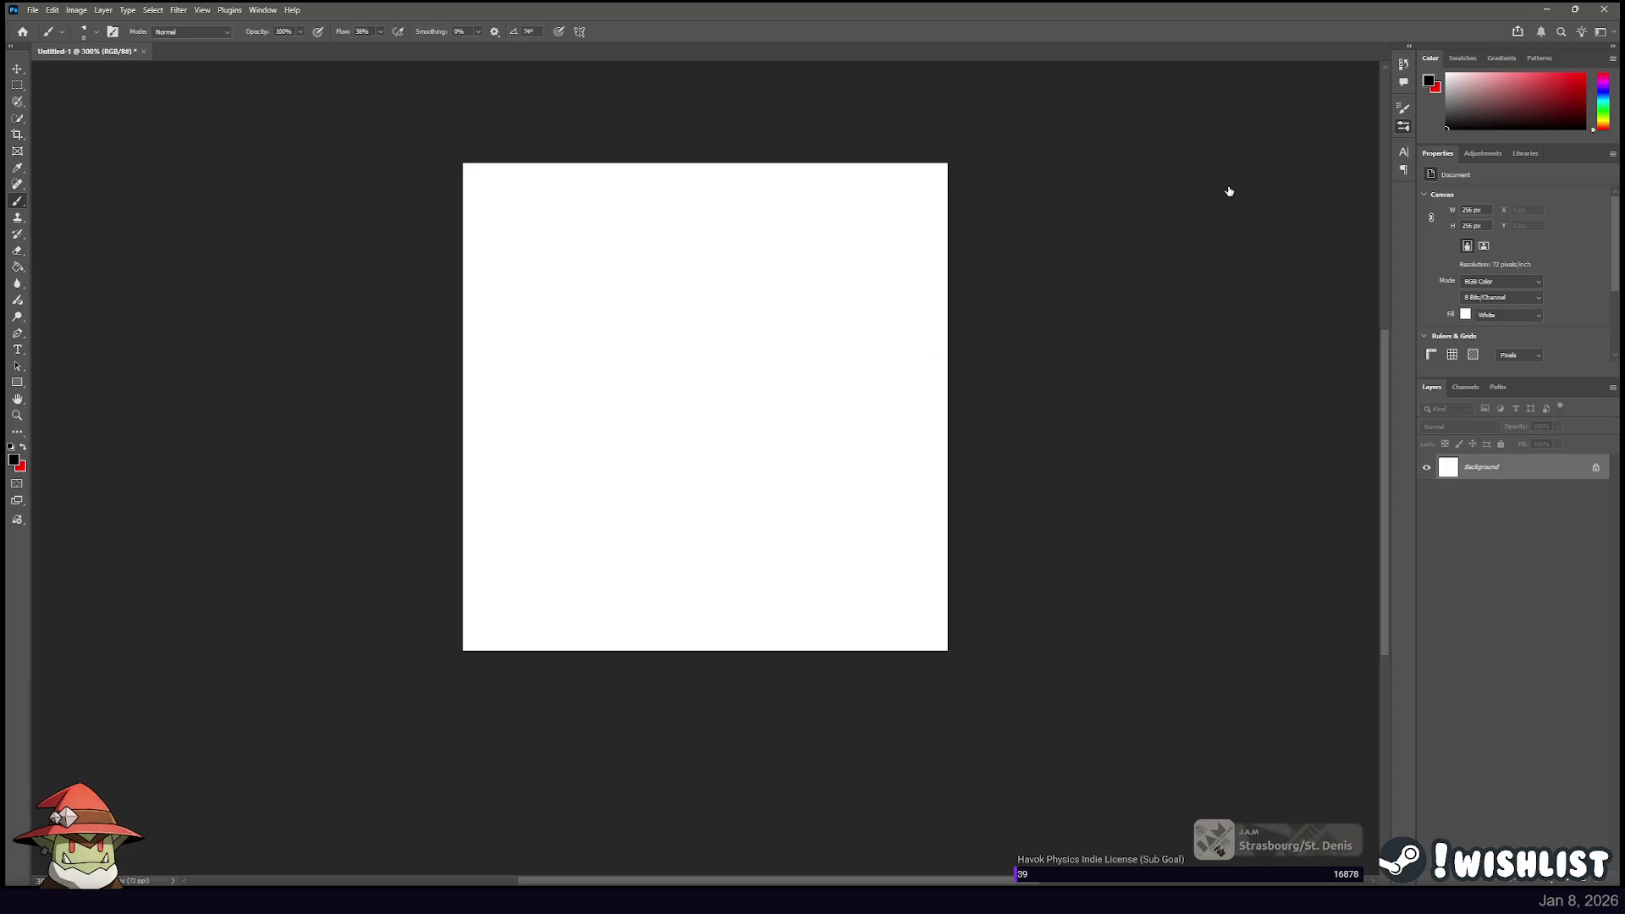
{"action": "key", "text": "ctrl+z"}
{"action": "mouse_move", "coordinate": [699, 424]}
{"action": "left_mouse_down"}
{"action": "mouse_move", "coordinate": [730, 382]}
{"action": "mouse_move", "coordinate": [711, 406]}
{"action": "left_mouse_up"}
{"action": "key", "text": "ctrl+z"}
{"action": "left_click_drag", "start_coordinate": [592, 486], "coordinate": [674, 365]}
{"action": "key", "text": "ctrl+z"}
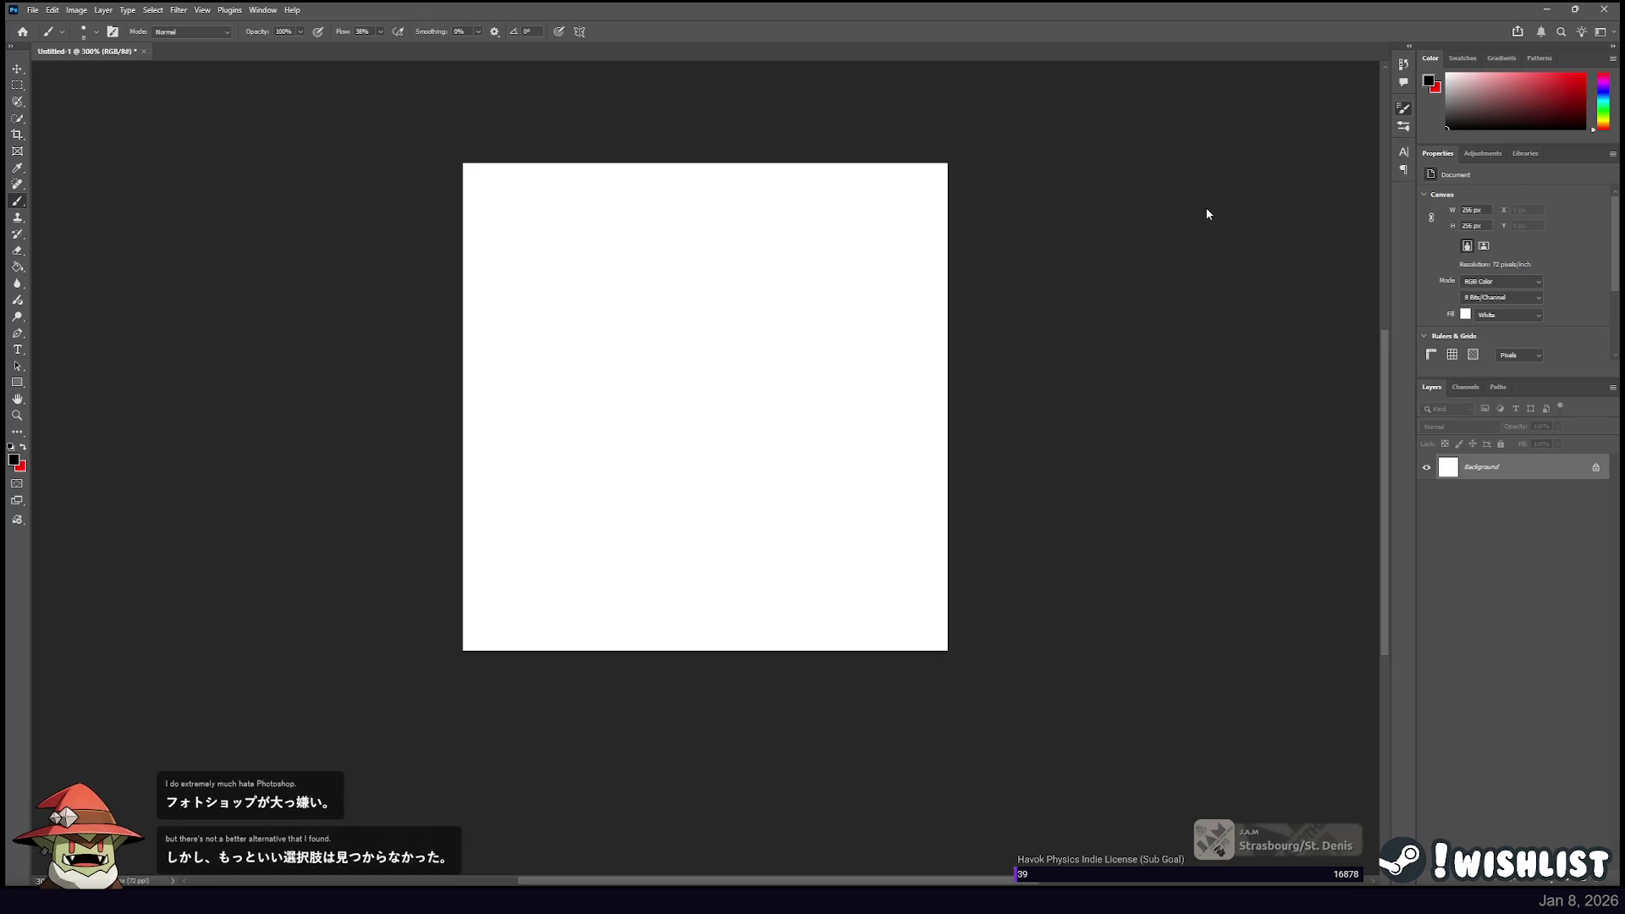
{"action": "left_click_drag", "start_coordinate": [579, 517], "coordinate": [750, 534]}
{"action": "left_click_drag", "start_coordinate": [852, 568], "coordinate": [906, 562]}
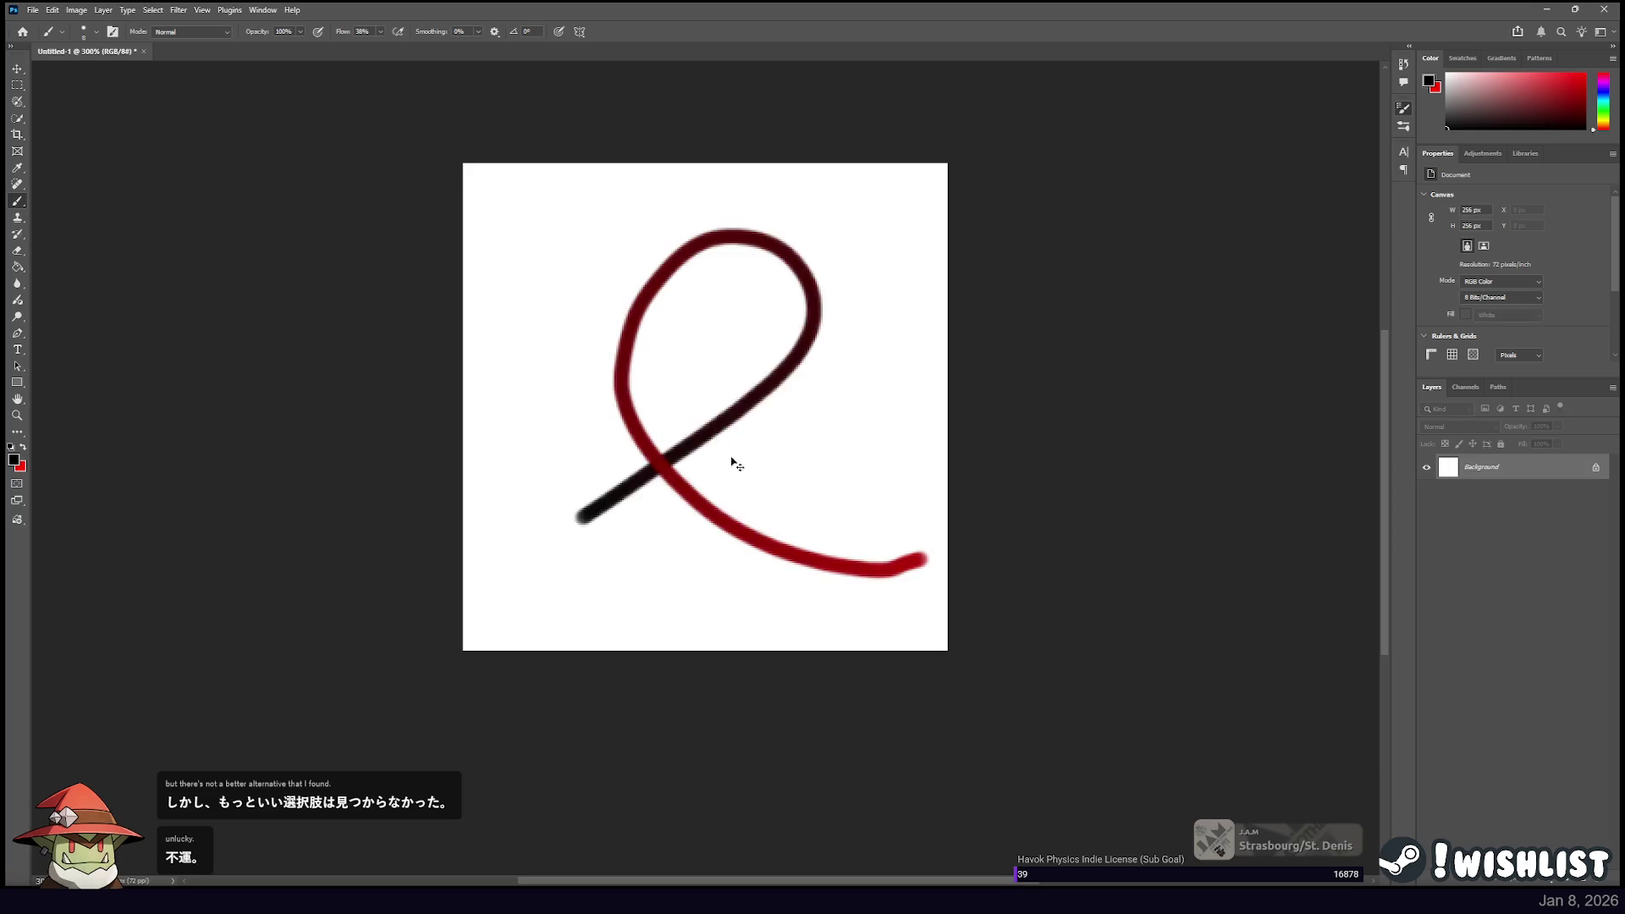
{"action": "key", "text": "ctrl+z"}
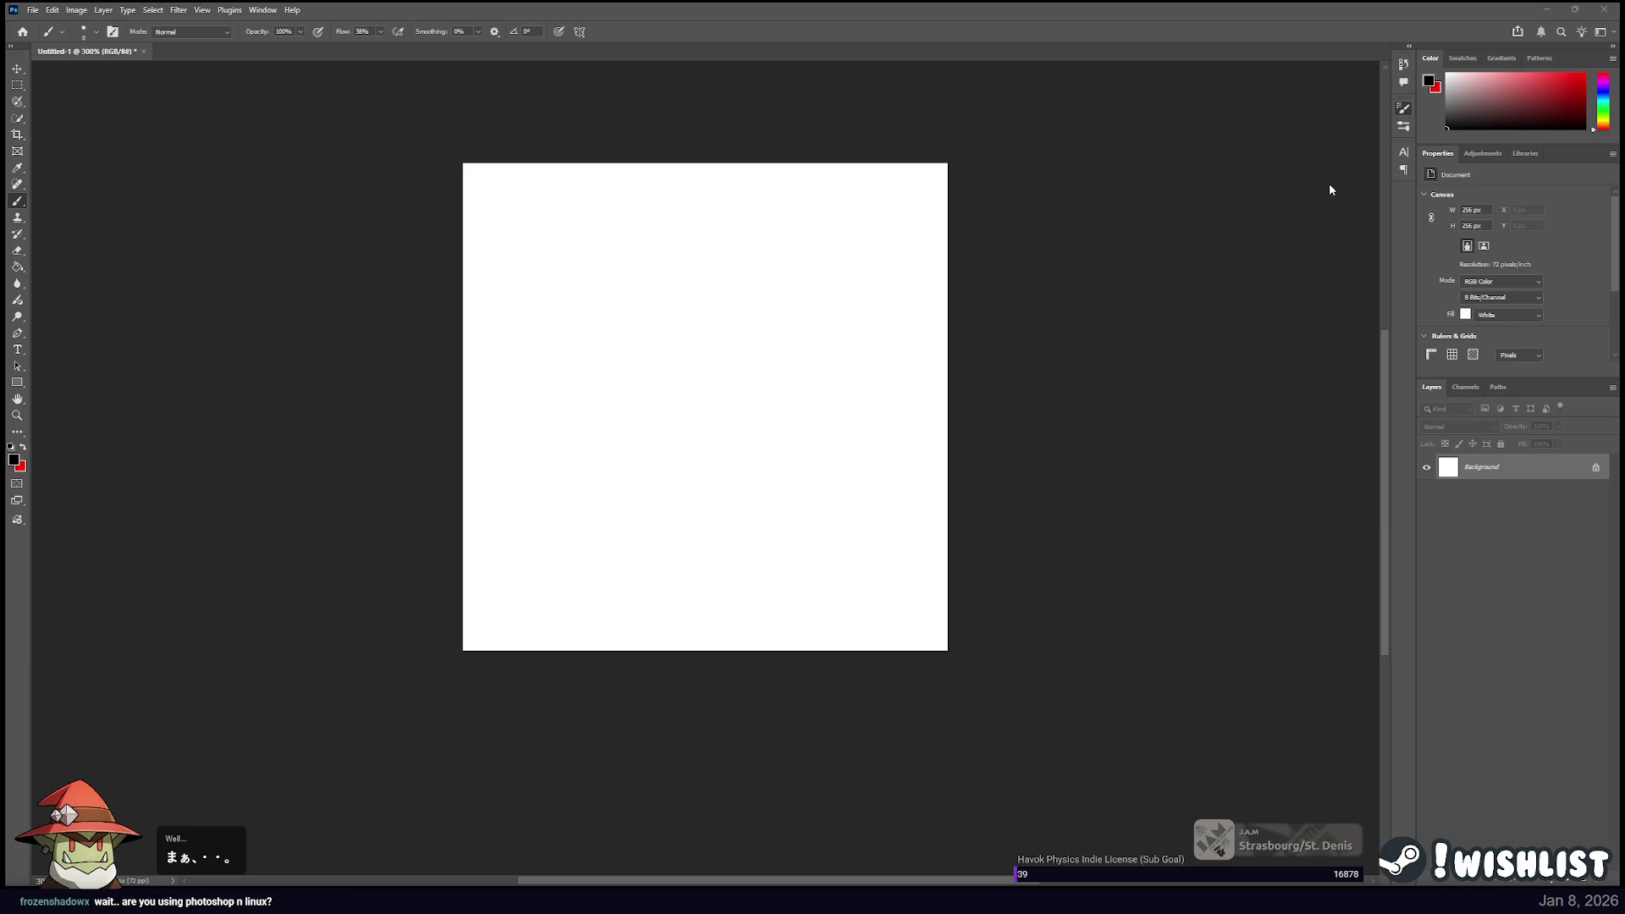
{"action": "left_click_drag", "start_coordinate": [531, 526], "coordinate": [869, 586]}
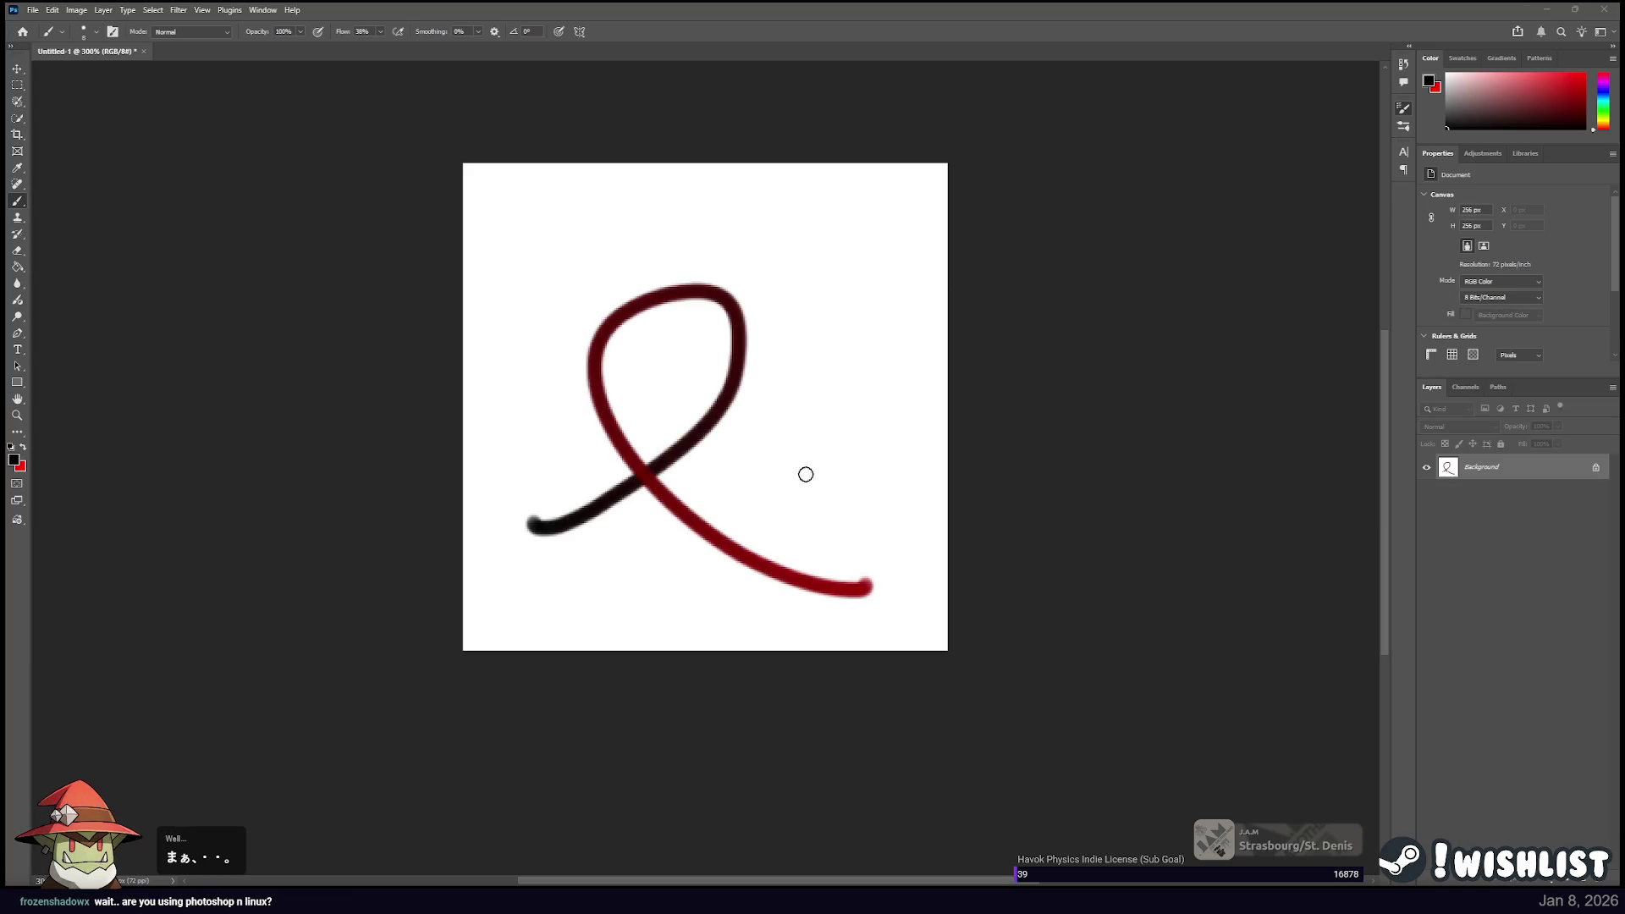
{"action": "key", "text": "ctrl+z"}
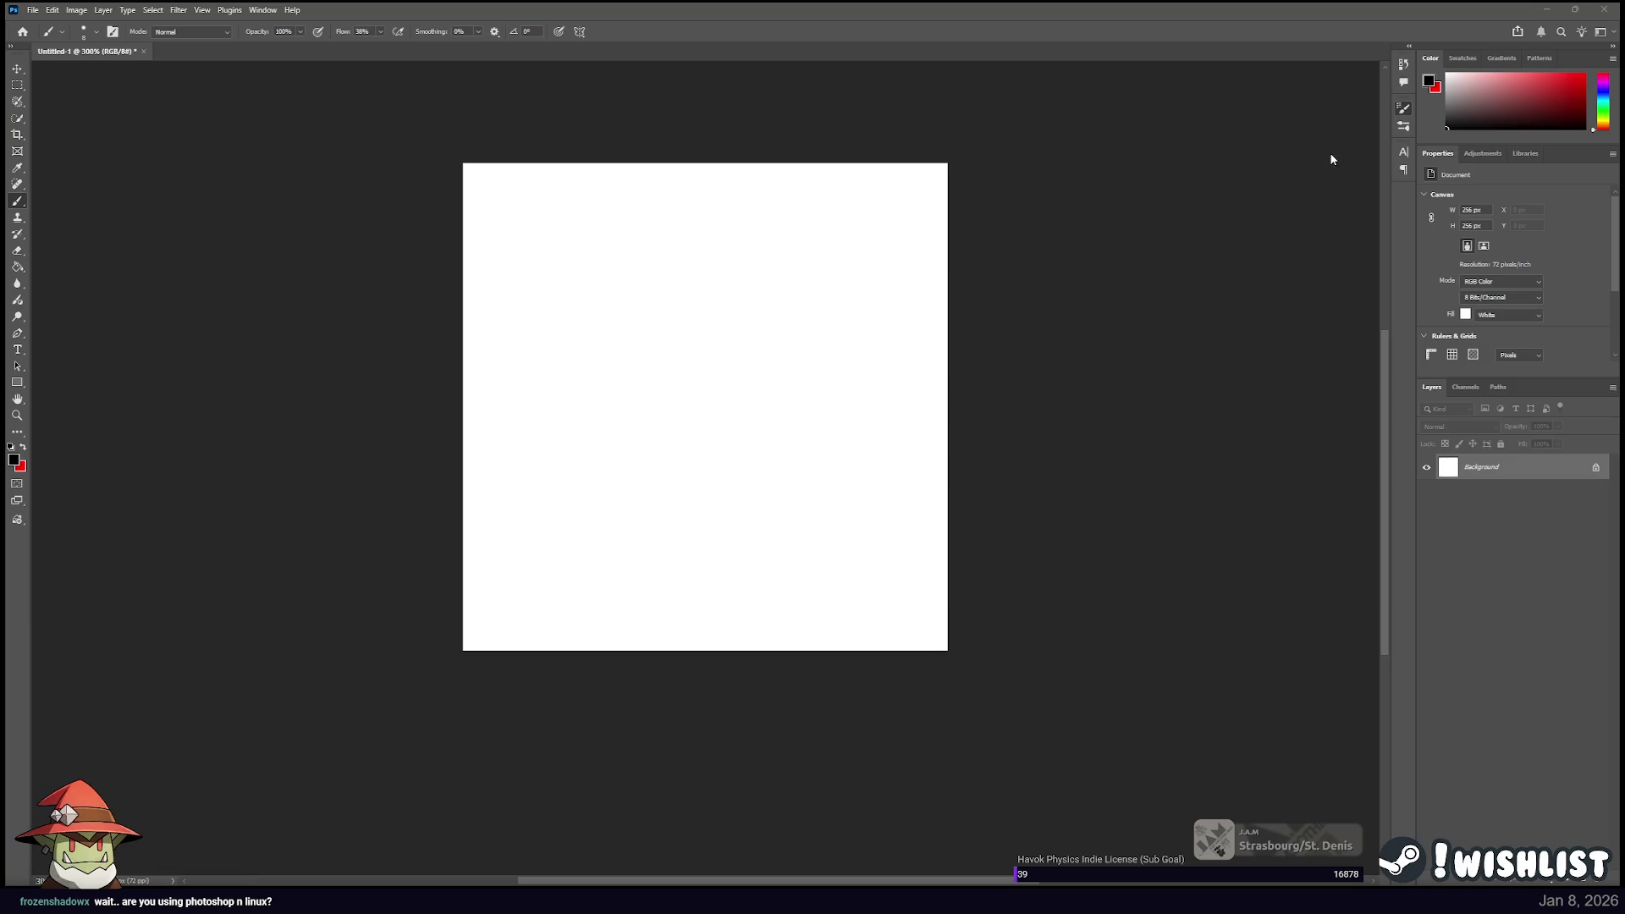
{"action": "left_click_drag", "start_coordinate": [566, 545], "coordinate": [835, 528]}
{"action": "key", "text": "ctrl+z"}
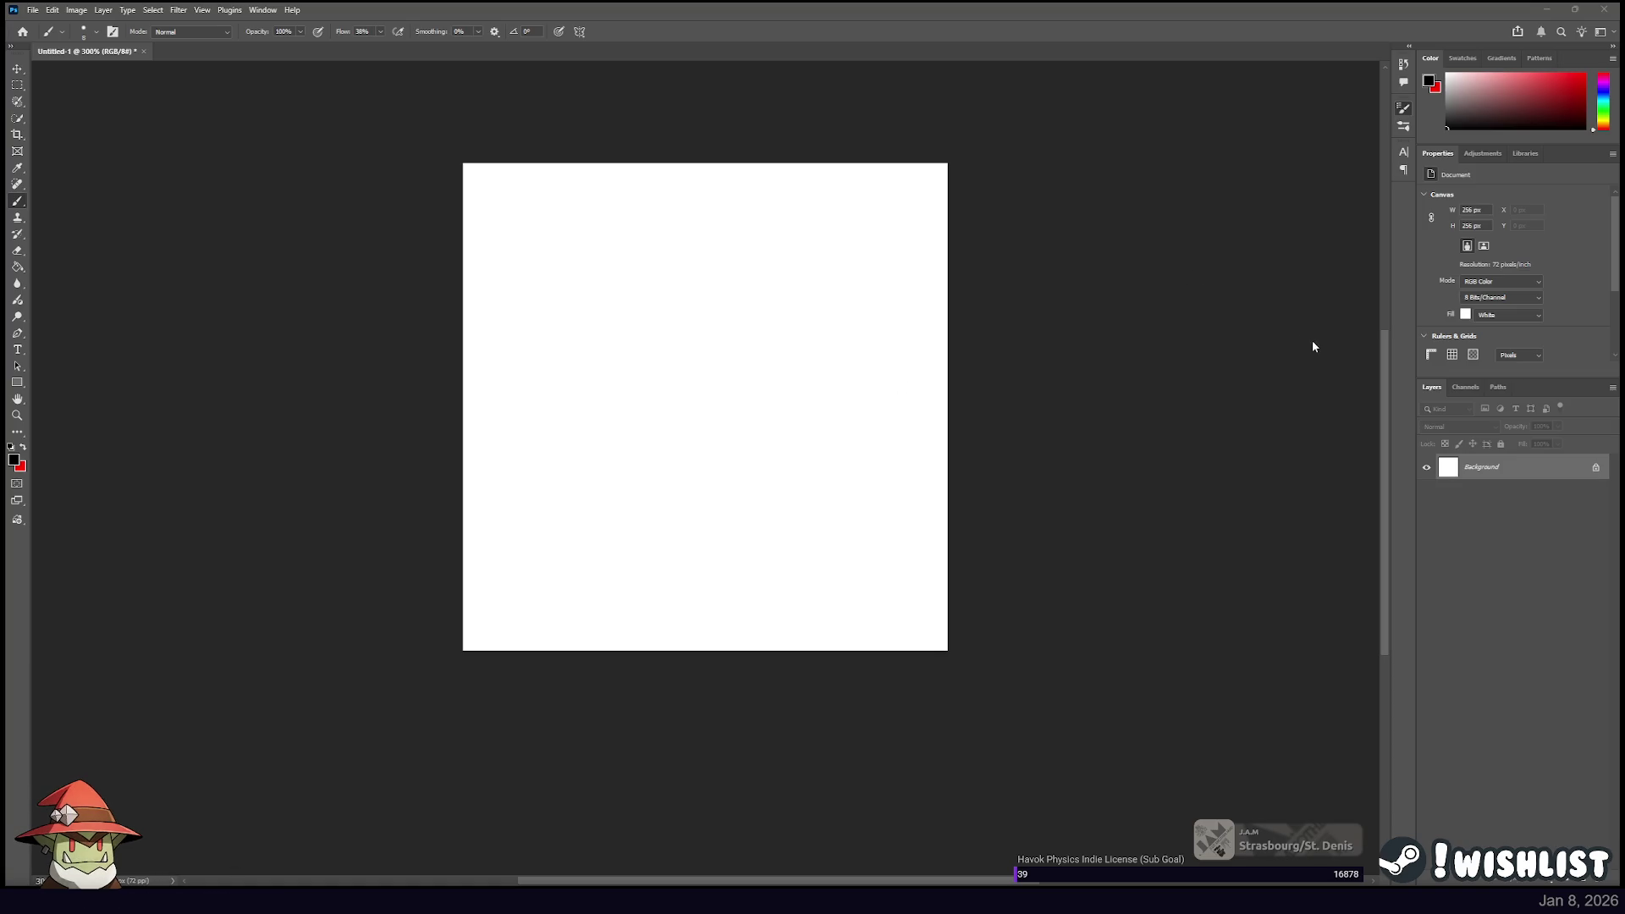
{"action": "left_click_drag", "start_coordinate": [545, 551], "coordinate": [894, 591]}
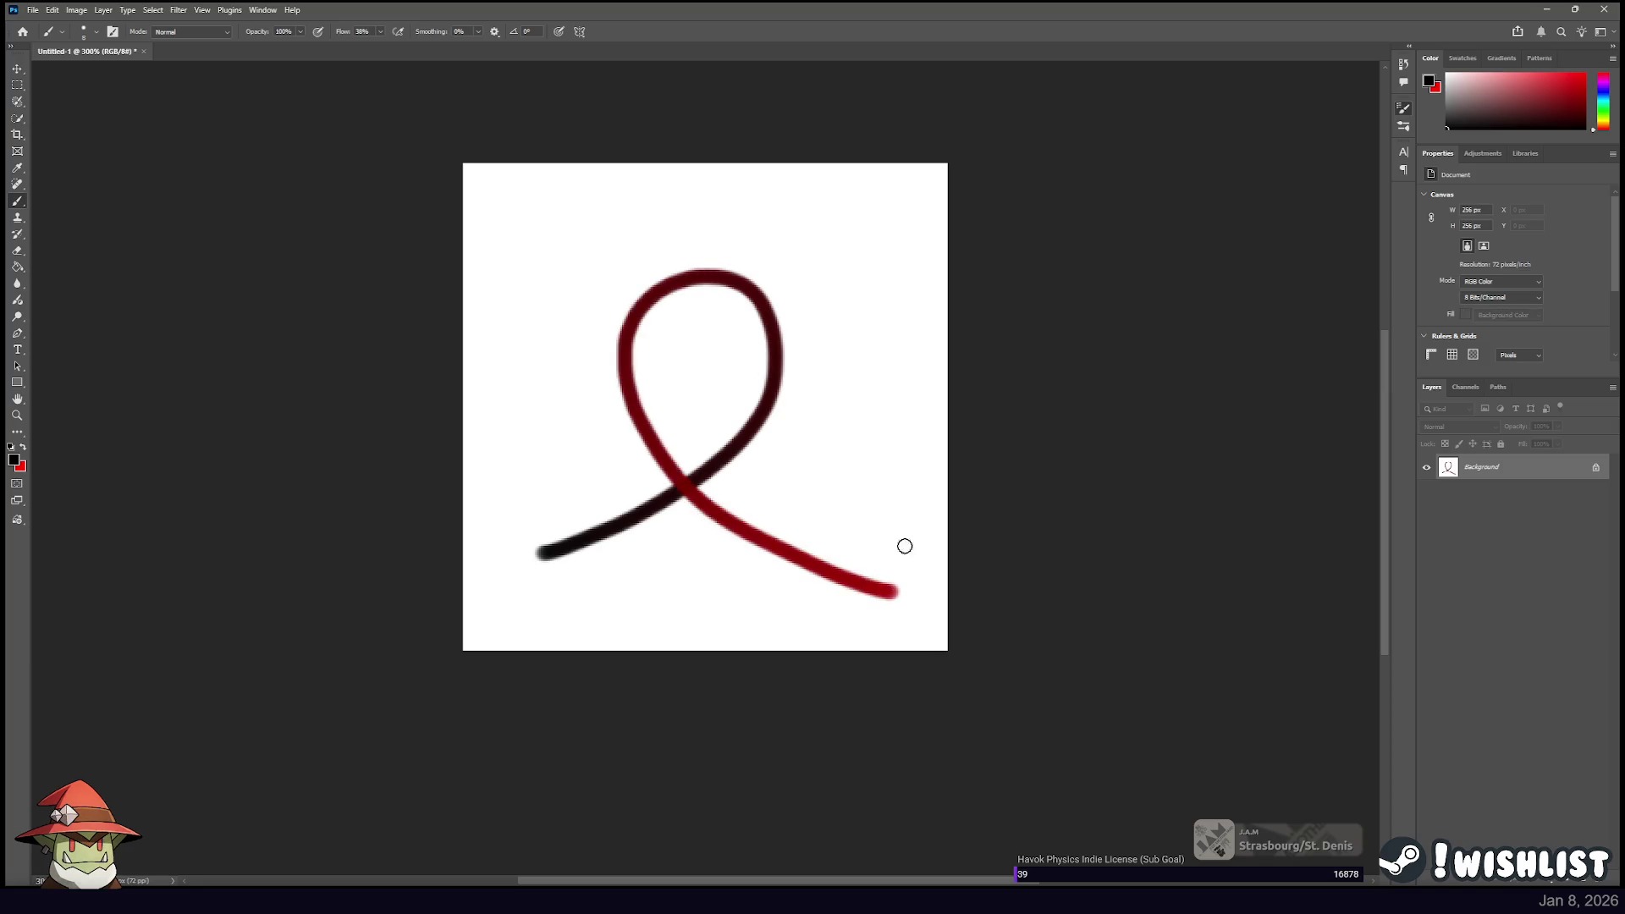
{"action": "key", "text": "ctrl+z"}
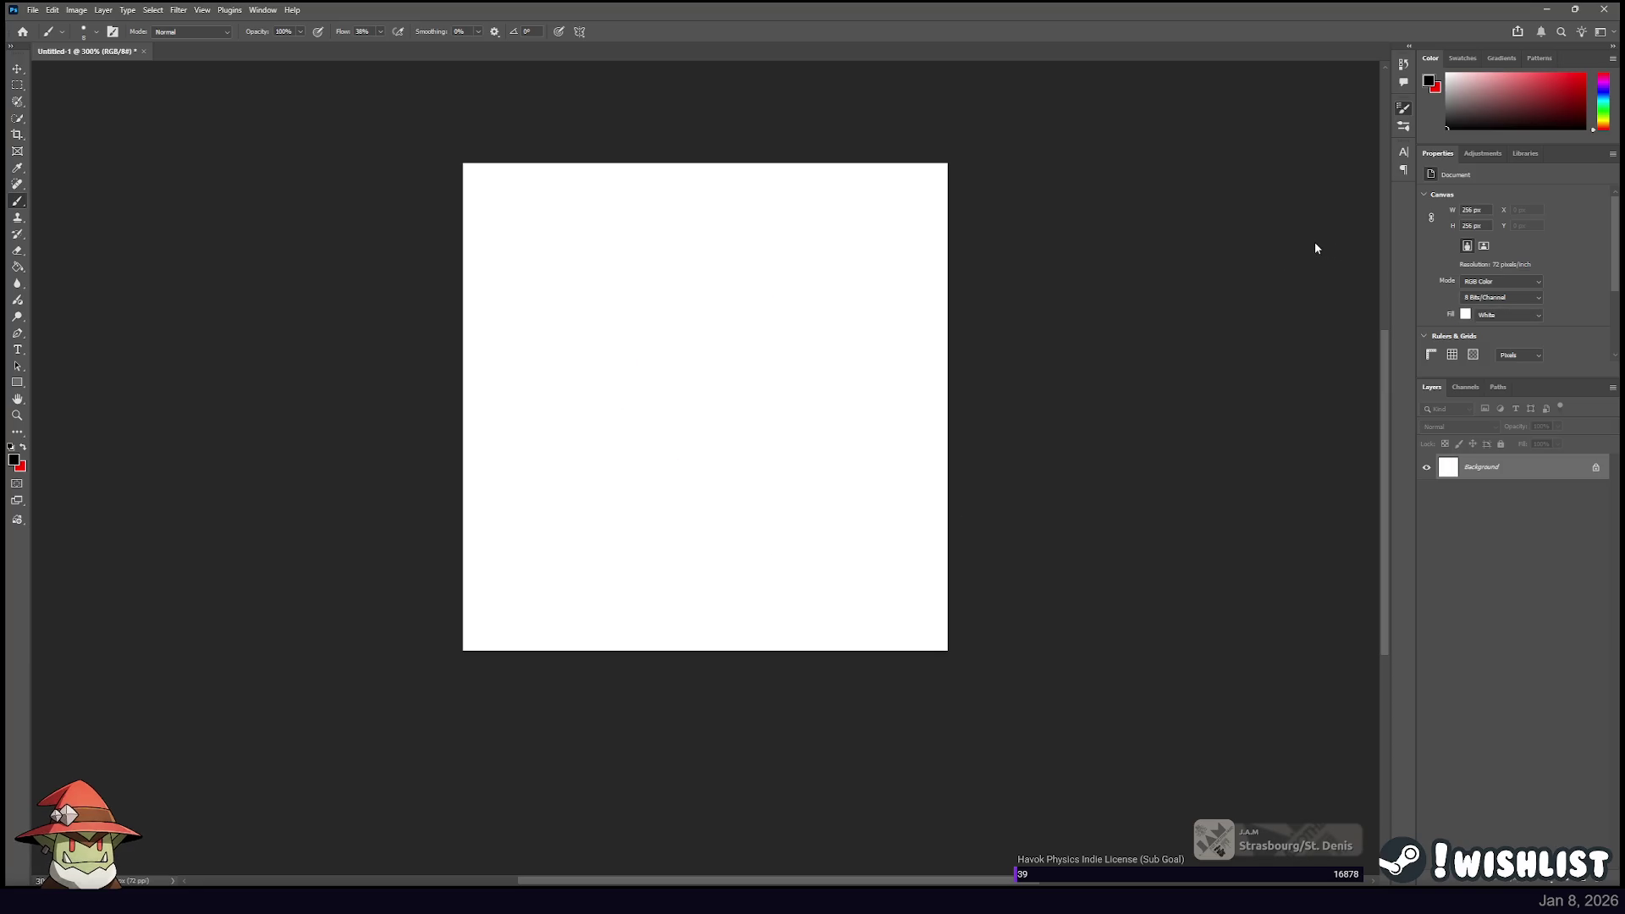
{"action": "left_click_drag", "start_coordinate": [619, 464], "coordinate": [698, 443]}
{"action": "key", "text": "ctrl+z"}
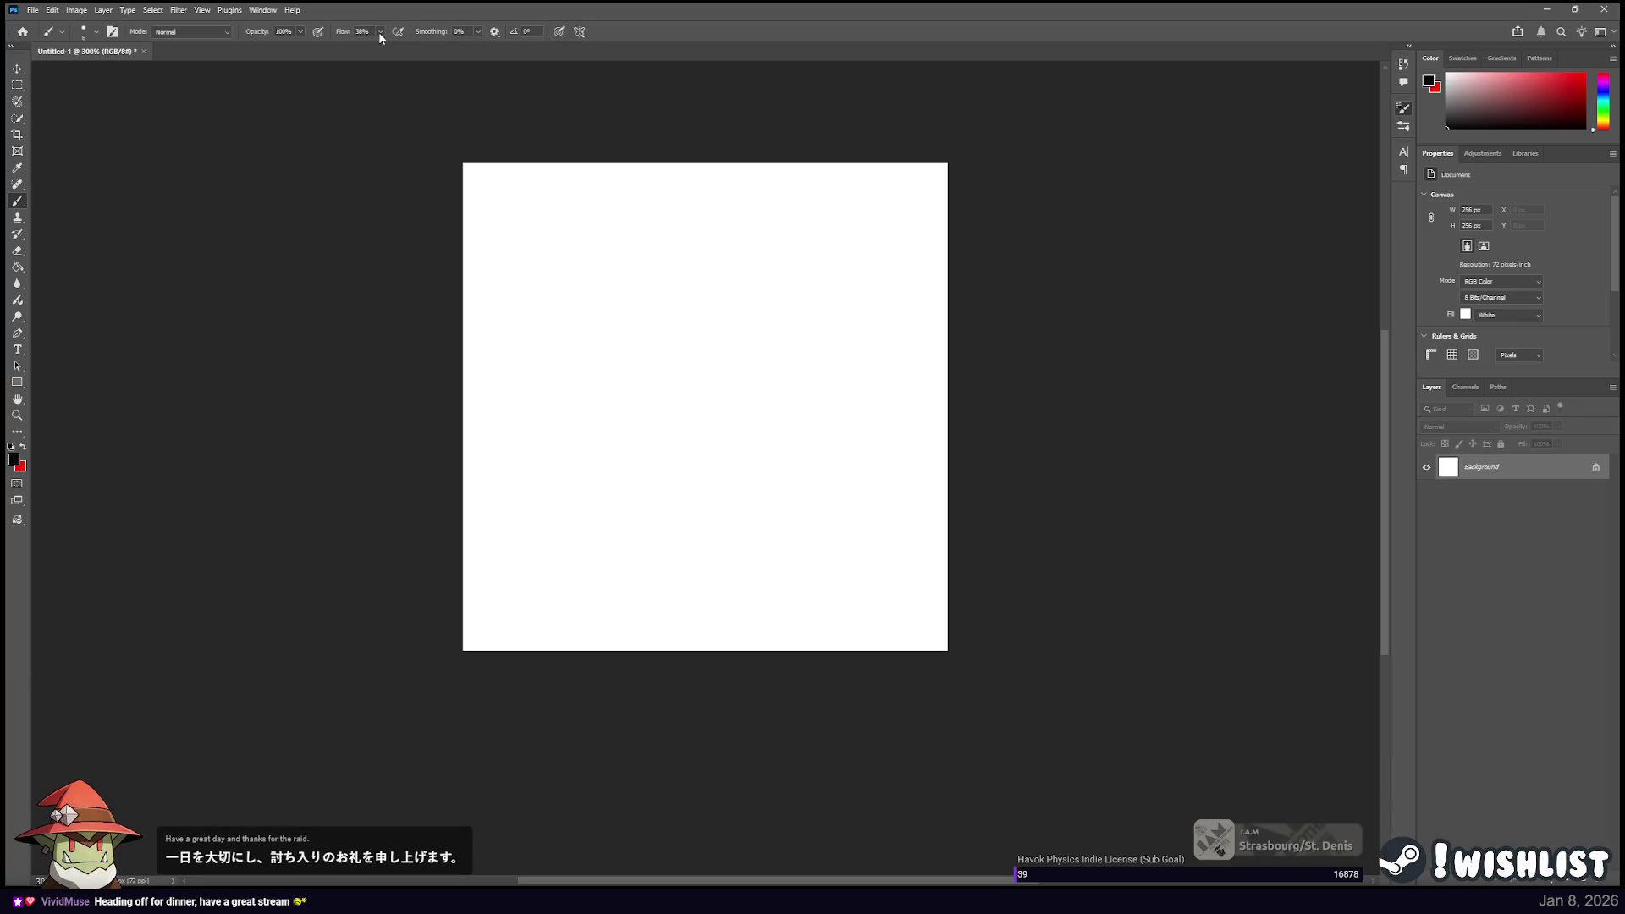
Raise brush flow to 100% and paint a loop and a thick diagonal, undoing both.
{"action": "left_click_drag", "start_coordinate": [380, 32], "coordinate": [398, 43]}
{"action": "left_click_drag", "start_coordinate": [544, 514], "coordinate": [844, 501]}
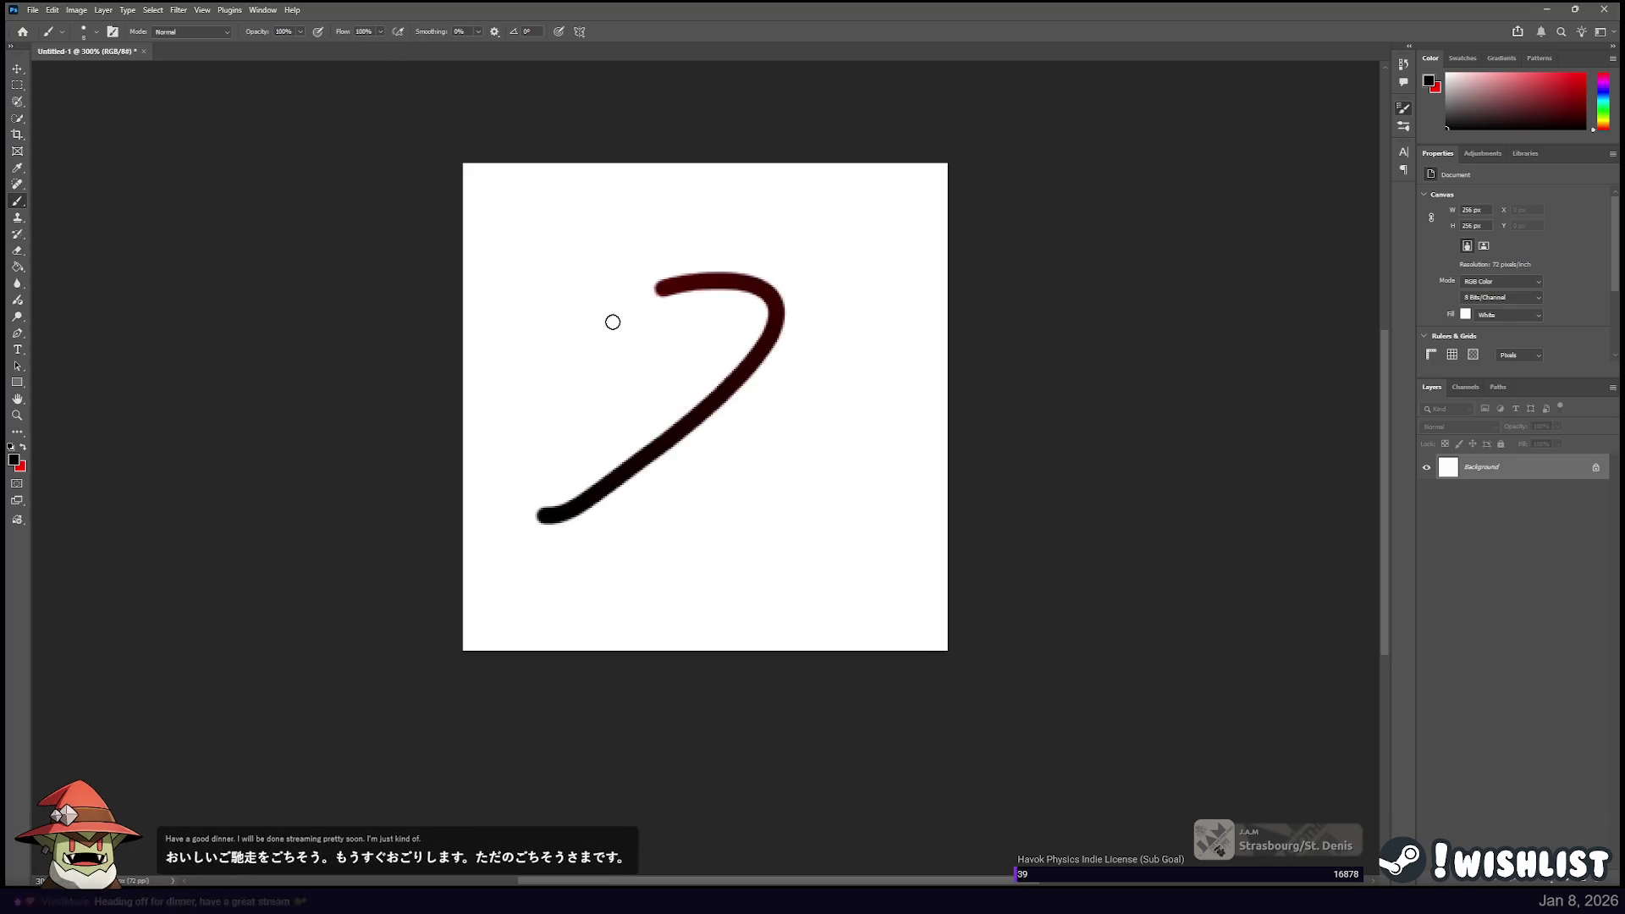
{"action": "key", "text": "ctrl+z"}
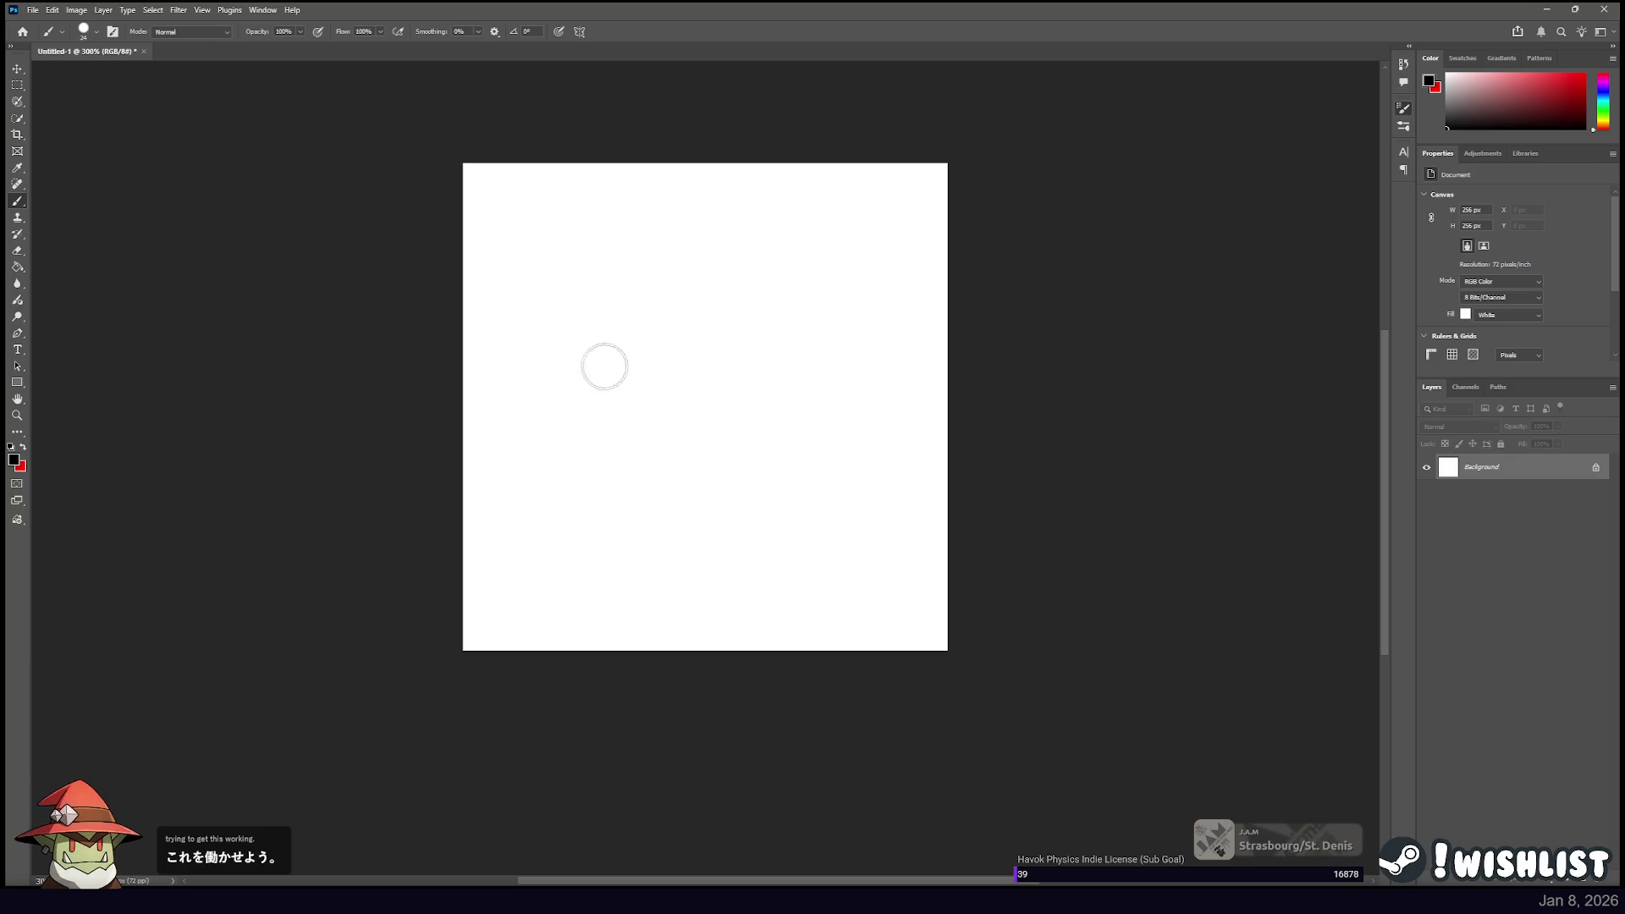
{"action": "left_click_drag", "start_coordinate": [530, 589], "coordinate": [759, 352]}
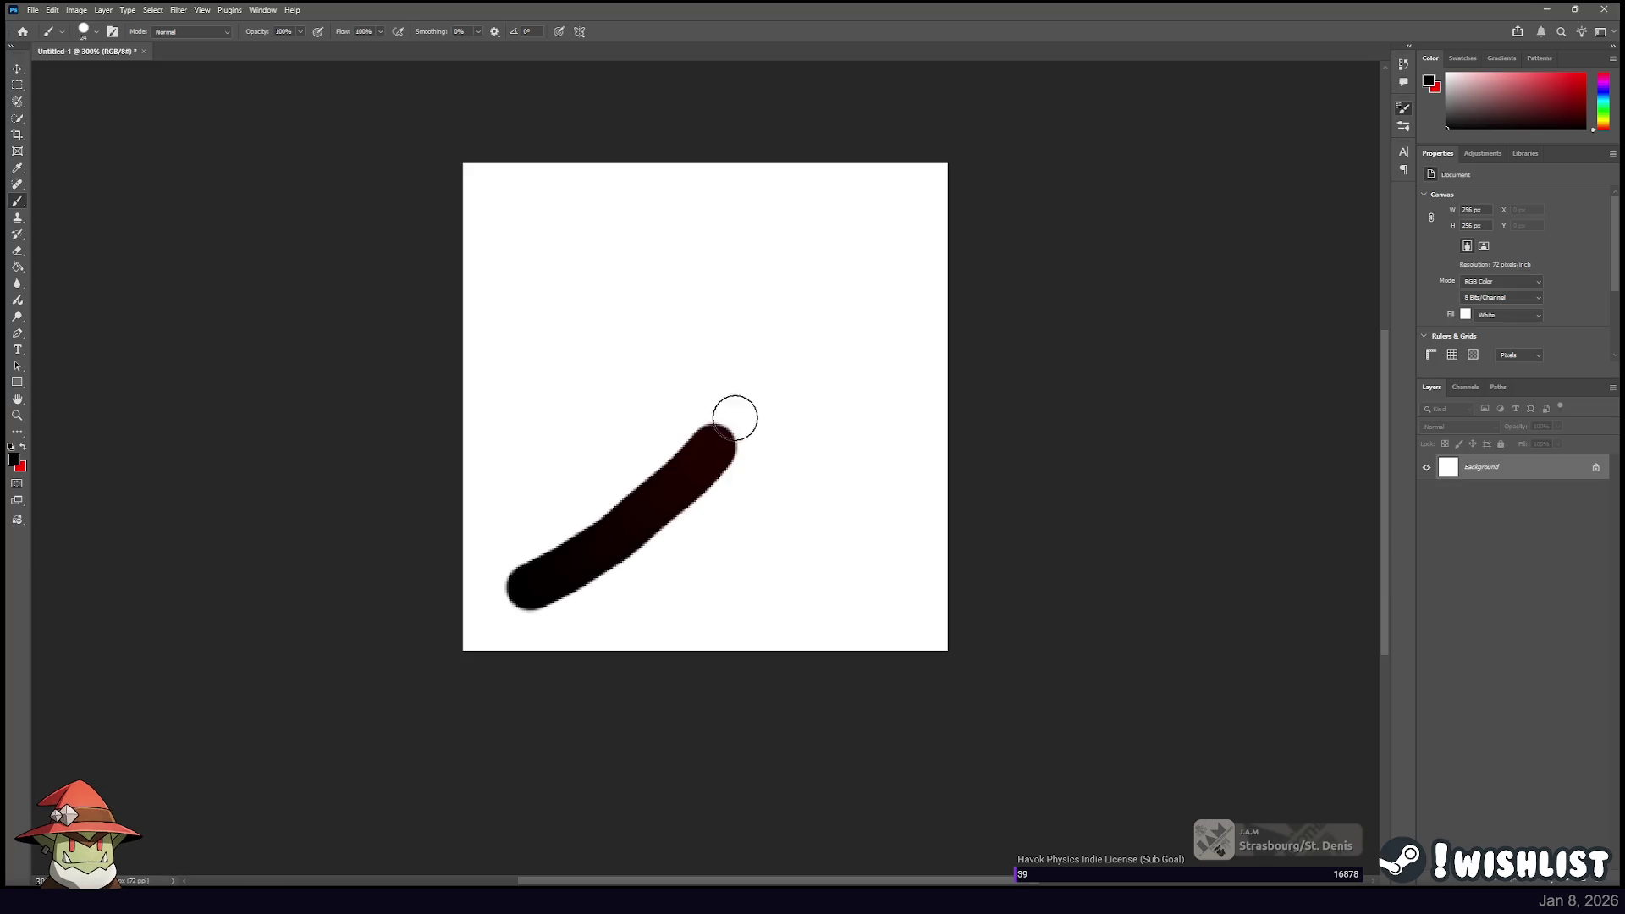
{"action": "key", "text": "ctrl+z"}
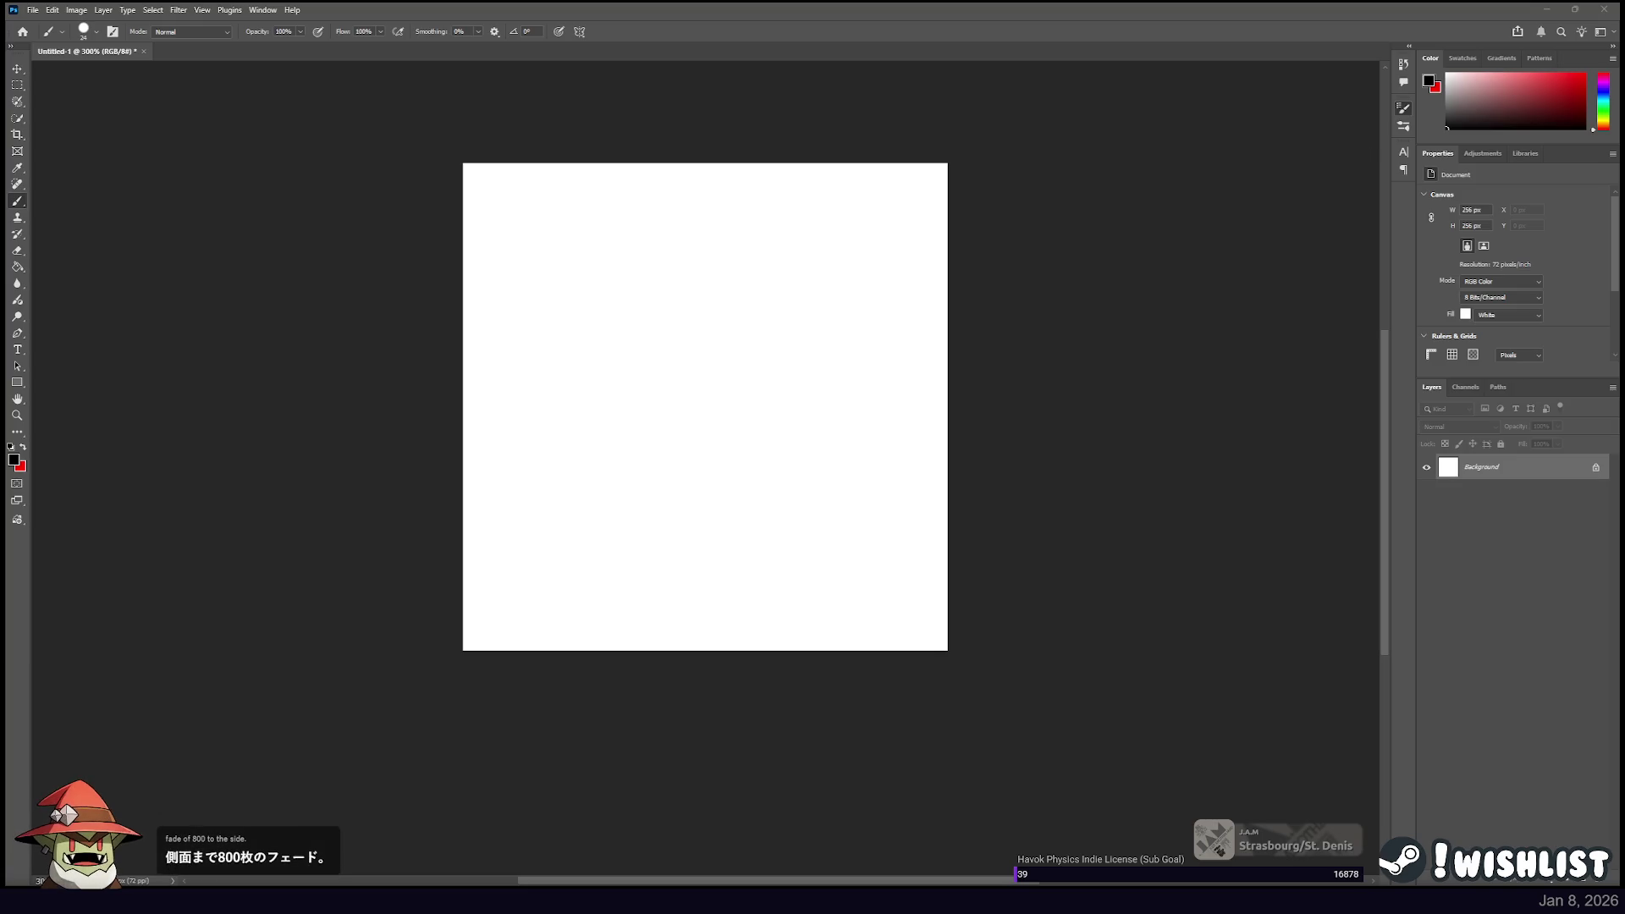
Paint thick ribbon-shaped loops along the lower canvas repeatedly, undoing each attempt.
{"action": "left_click_drag", "start_coordinate": [520, 579], "coordinate": [849, 600]}
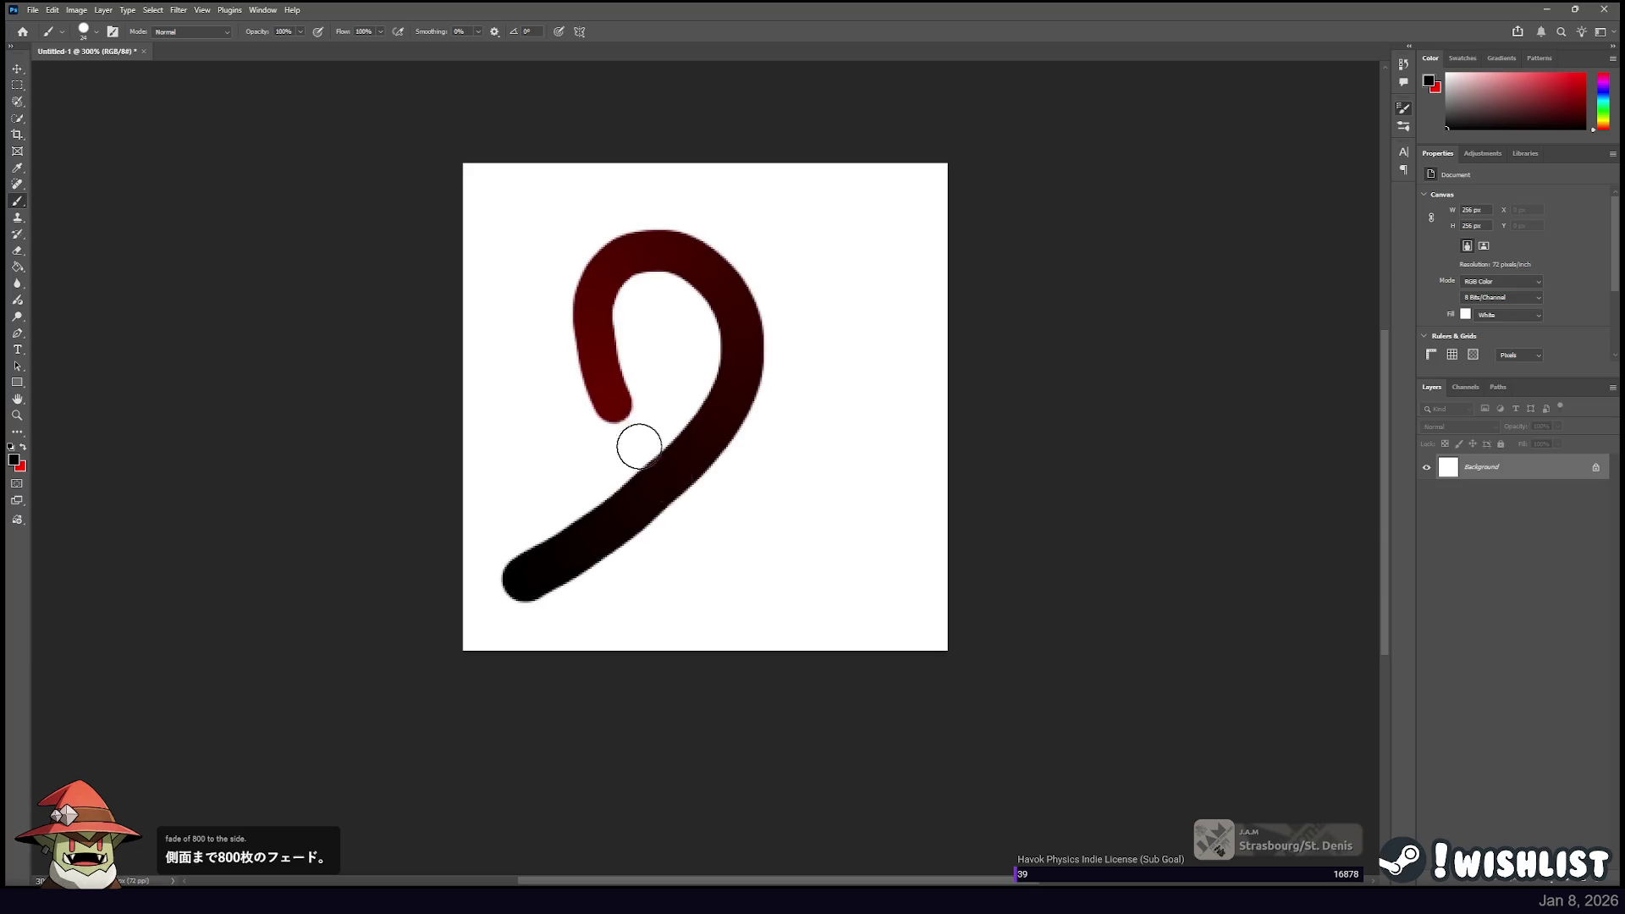
{"action": "key", "text": "ctrl+z"}
{"action": "left_click_drag", "start_coordinate": [520, 587], "coordinate": [848, 599]}
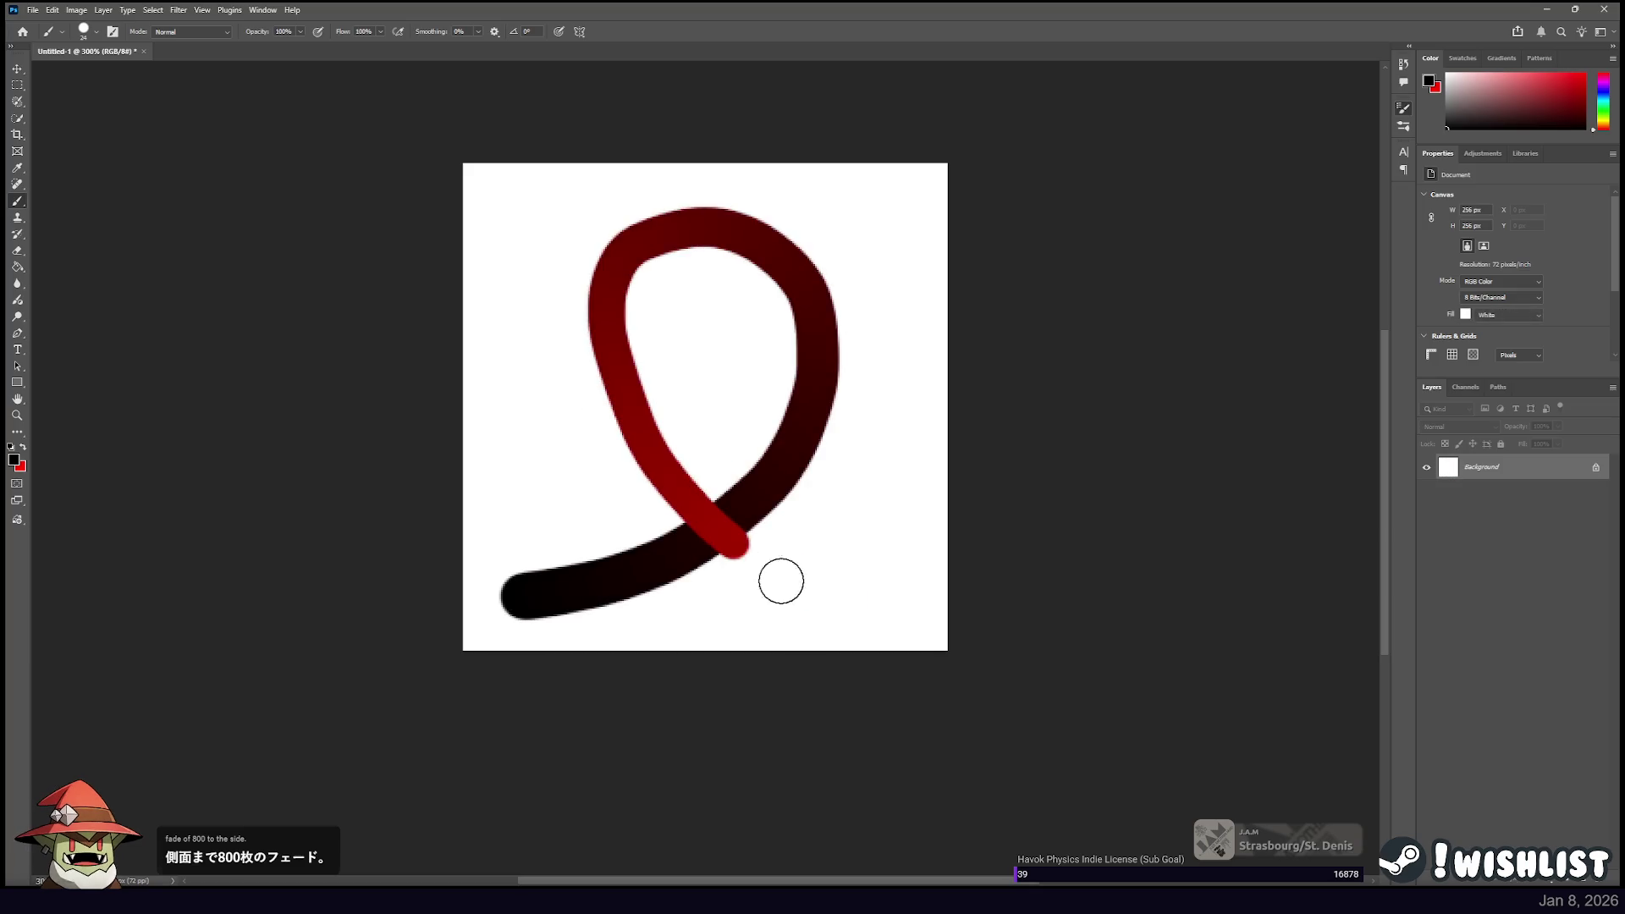
{"action": "key", "text": "ctrl+z"}
{"action": "left_click_drag", "start_coordinate": [550, 572], "coordinate": [813, 599]}
{"action": "key", "text": "ctrl+z"}
{"action": "mouse_move", "coordinate": [537, 583]}
{"action": "left_mouse_down"}
{"action": "mouse_move", "coordinate": [772, 399]}
{"action": "mouse_move", "coordinate": [736, 262]}
{"action": "mouse_move", "coordinate": [610, 305]}
{"action": "mouse_move", "coordinate": [667, 473]}
{"action": "mouse_move", "coordinate": [834, 610]}
{"action": "left_mouse_up"}
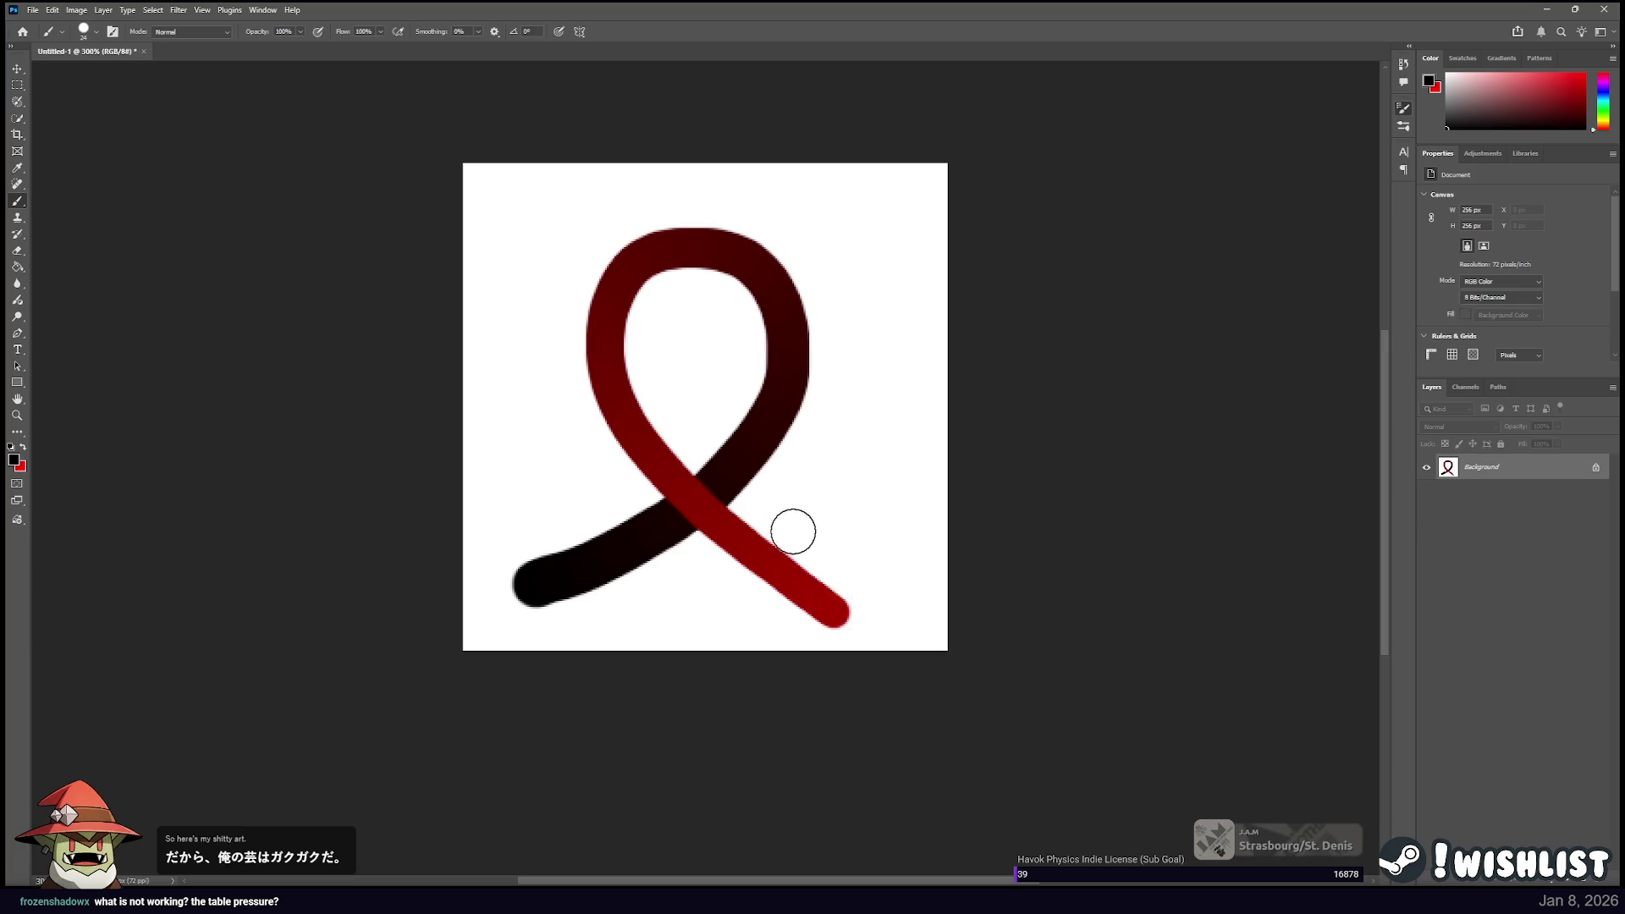
{"action": "key", "text": "ctrl+z"}
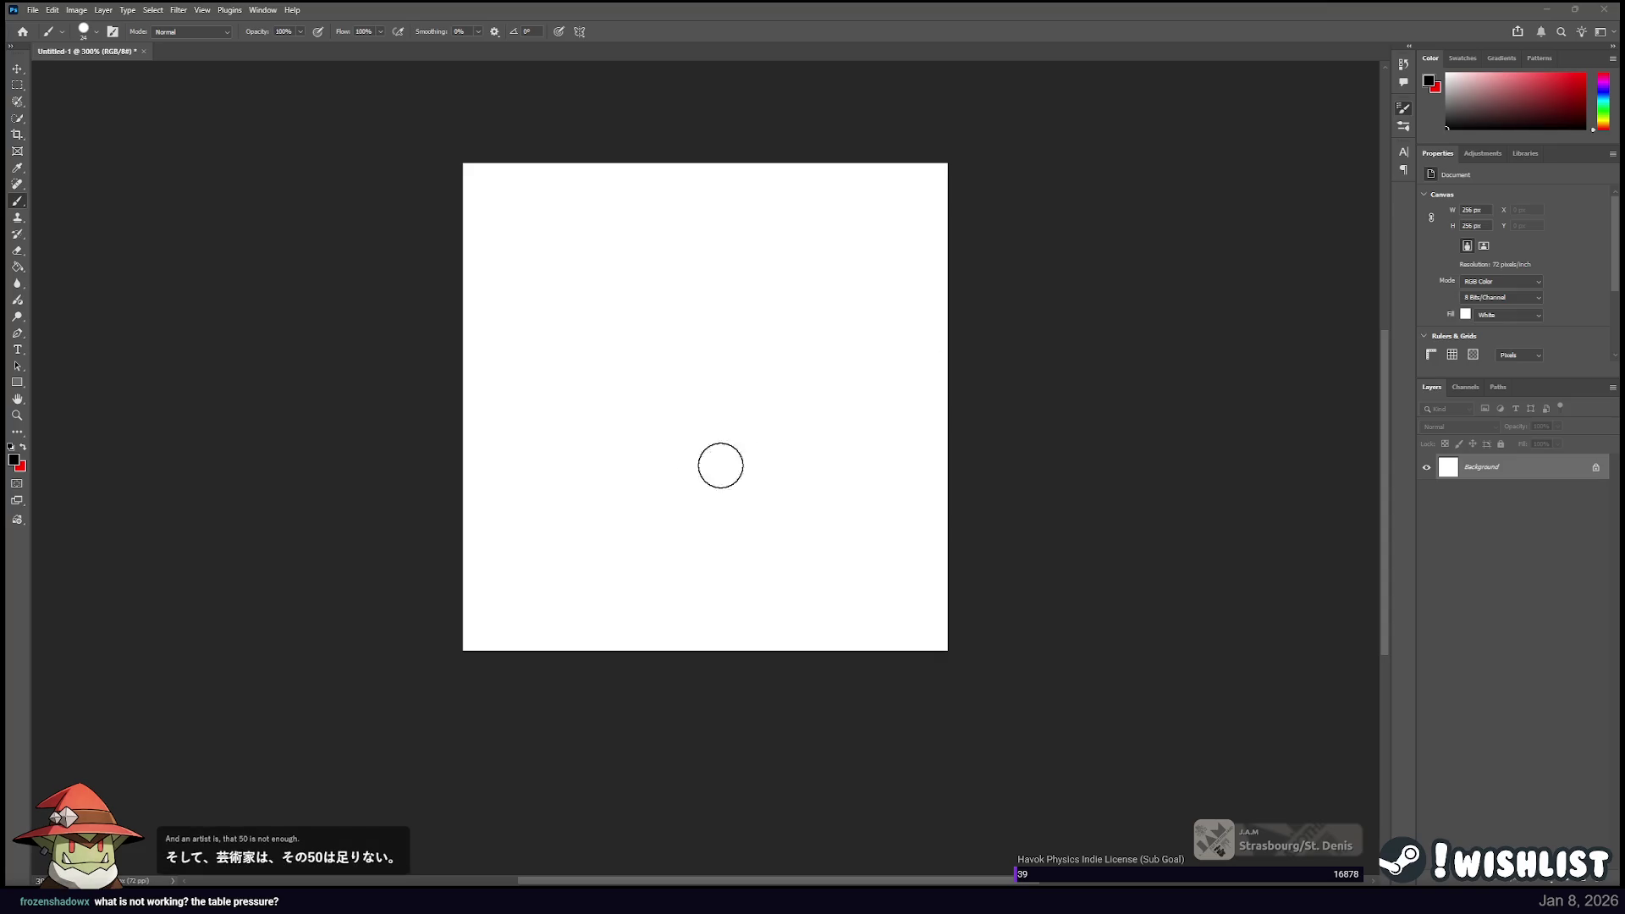
Paint the final black-to-red ribbon loop after two retries, then add new empty Layer 1.
{"action": "mouse_move", "coordinate": [503, 608]}
{"action": "left_mouse_down"}
{"action": "mouse_move", "coordinate": [647, 530]}
{"action": "mouse_move", "coordinate": [808, 341]}
{"action": "mouse_move", "coordinate": [697, 218]}
{"action": "mouse_move", "coordinate": [605, 310]}
{"action": "left_mouse_up"}
{"action": "key", "text": "ctrl+z"}
{"action": "mouse_move", "coordinate": [527, 594]}
{"action": "left_mouse_down"}
{"action": "mouse_move", "coordinate": [654, 533]}
{"action": "mouse_move", "coordinate": [773, 300]}
{"action": "mouse_move", "coordinate": [622, 267]}
{"action": "mouse_move", "coordinate": [670, 453]}
{"action": "mouse_move", "coordinate": [842, 581]}
{"action": "left_mouse_up"}
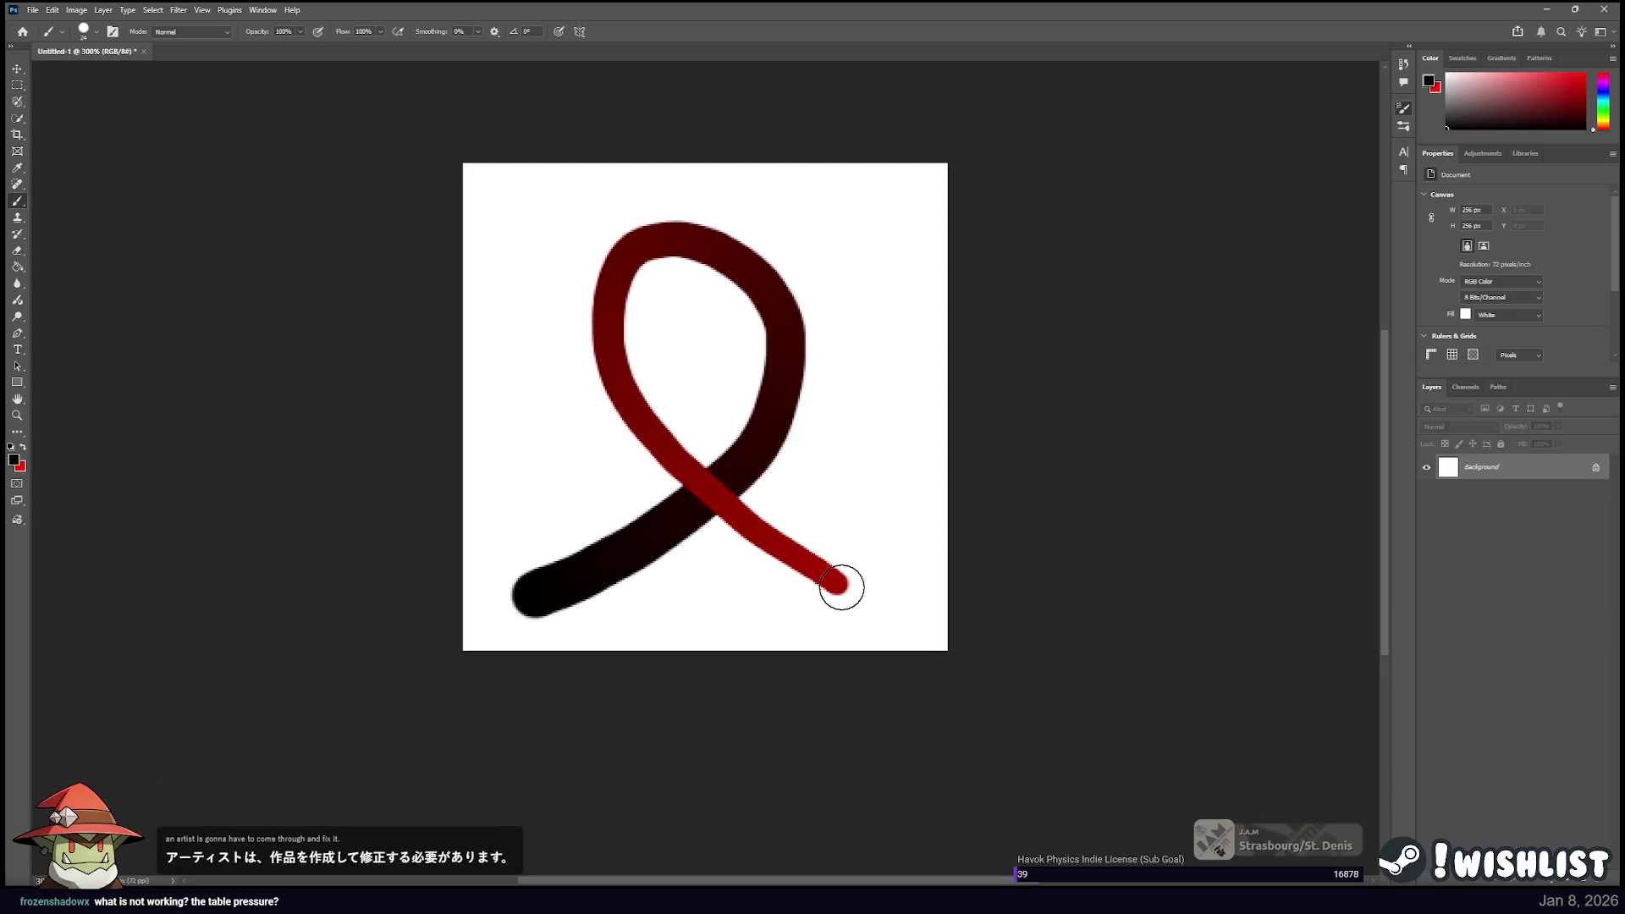
{"action": "key", "text": "ctrl+z"}
{"action": "mouse_move", "coordinate": [528, 596]}
{"action": "left_mouse_down"}
{"action": "mouse_move", "coordinate": [846, 334]}
{"action": "mouse_move", "coordinate": [647, 221]}
{"action": "mouse_move", "coordinate": [664, 475]}
{"action": "mouse_move", "coordinate": [859, 622]}
{"action": "left_mouse_up"}
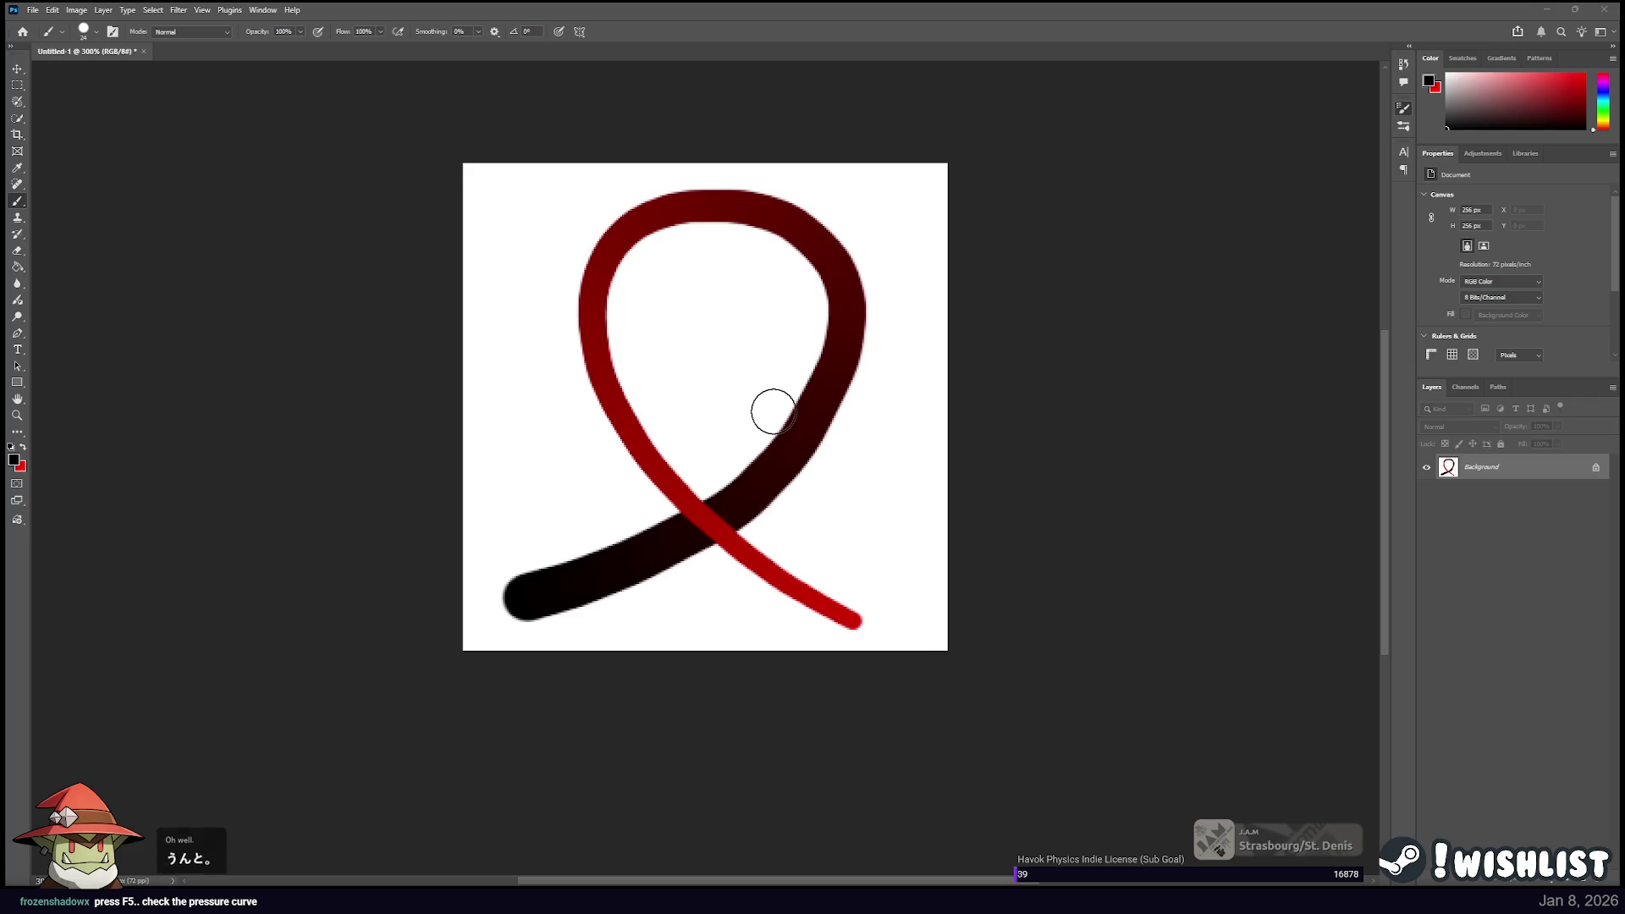
{"action": "key", "text": "ctrl+shift+alt+n"}
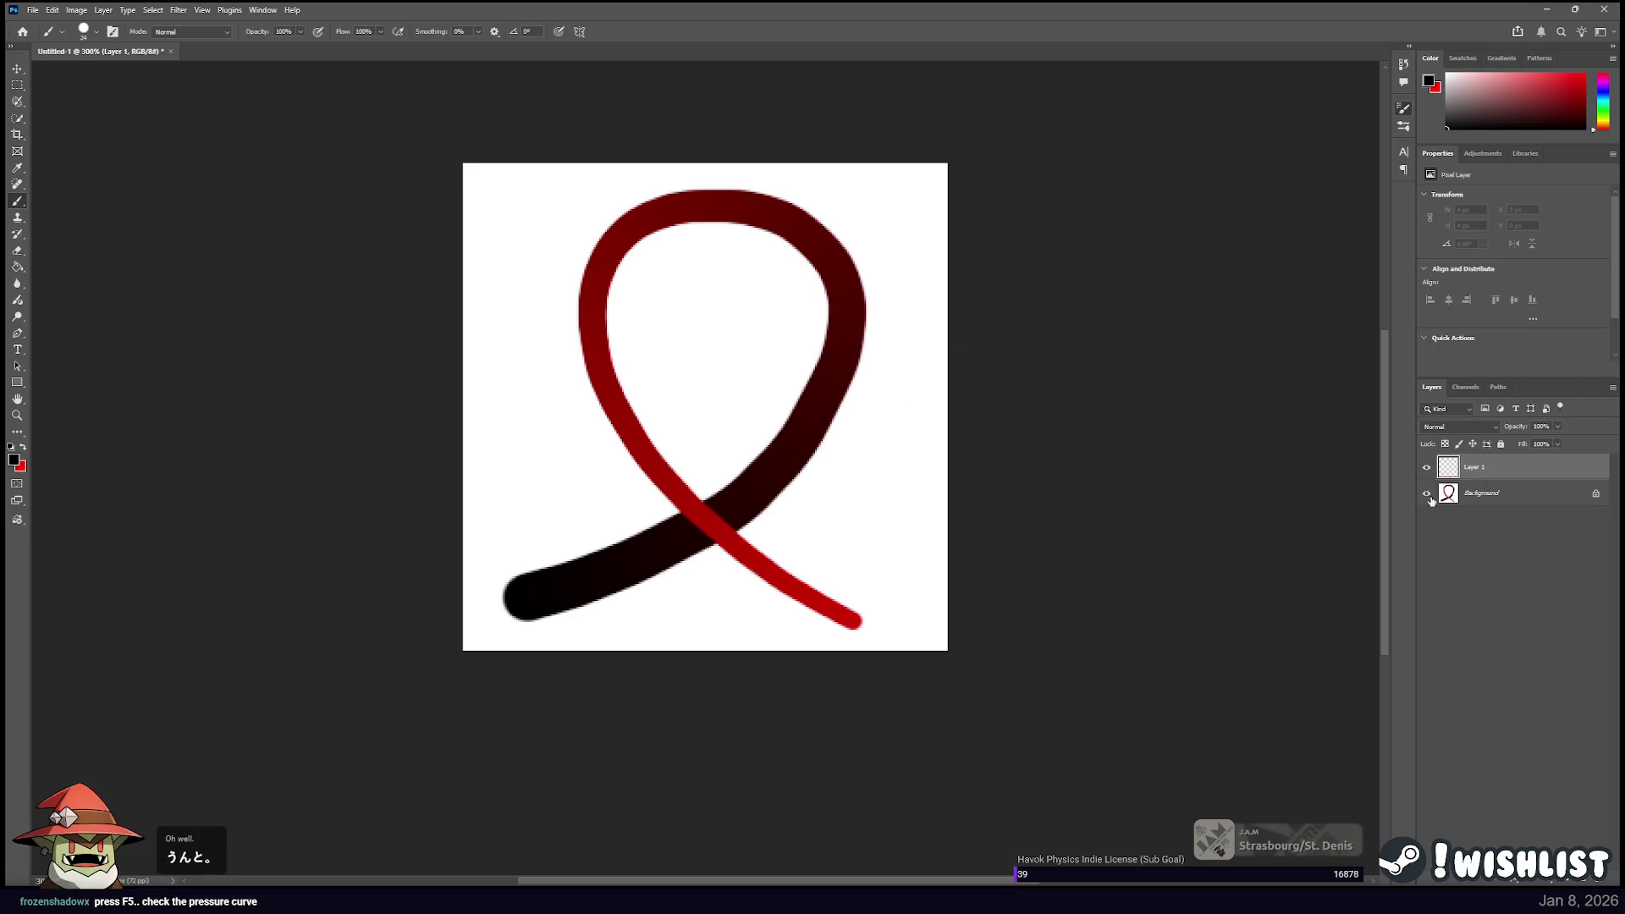
Hide the Background layer and clear trial curves and a stray dot from Layer 1.
{"action": "left_click", "coordinate": [1426, 492]}
{"action": "left_click", "coordinate": [519, 605]}
{"action": "left_click_drag", "start_coordinate": [560, 591], "coordinate": [664, 225]}
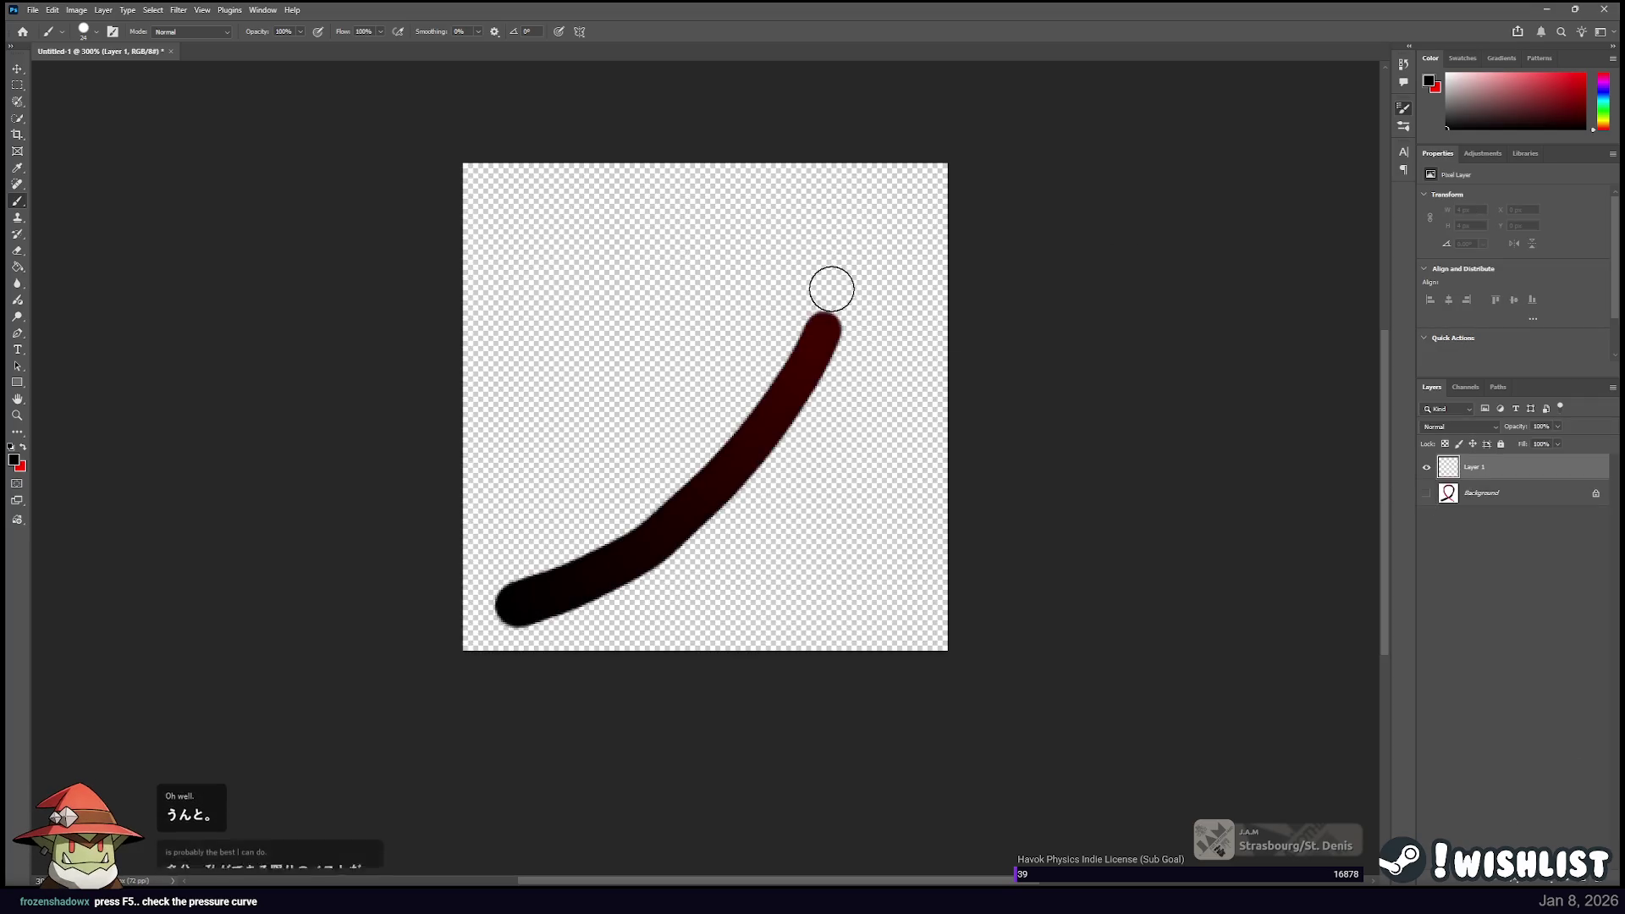
{"action": "key", "text": "ctrl+z"}
{"action": "left_click", "coordinate": [519, 596]}
{"action": "key", "text": "ctrl+z"}
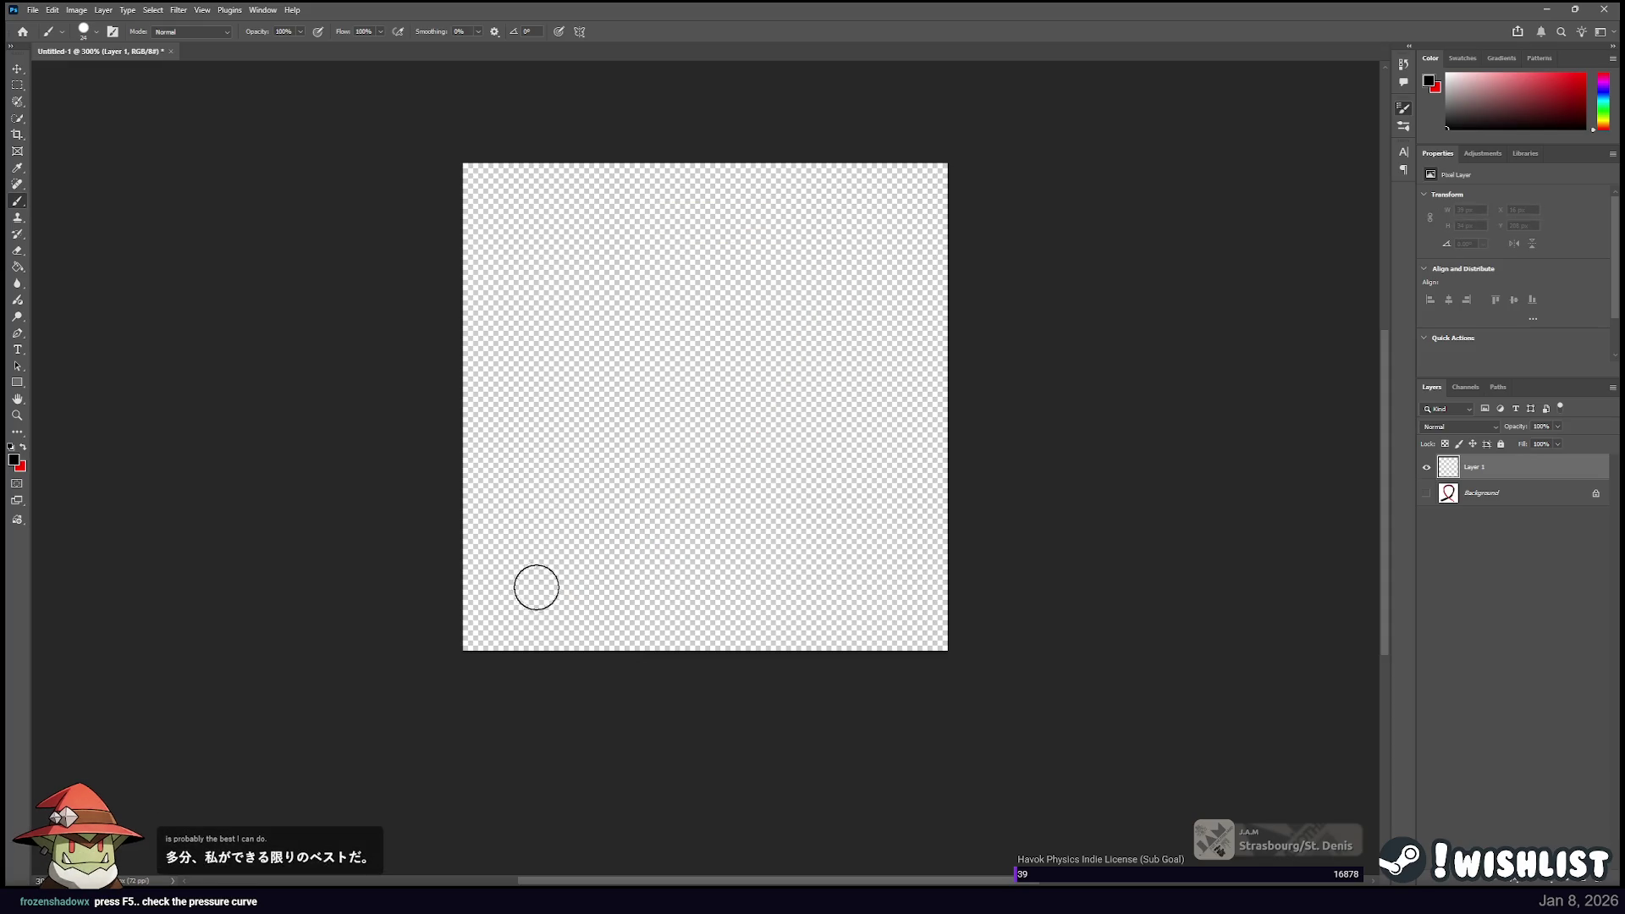
Paint a long black-to-red loop on Layer 1 from lower left around to lower right.
{"action": "left_click_drag", "start_coordinate": [523, 594], "coordinate": [795, 244]}
{"action": "key", "text": "ctrl+z"}
{"action": "left_click_drag", "start_coordinate": [501, 616], "coordinate": [790, 226]}
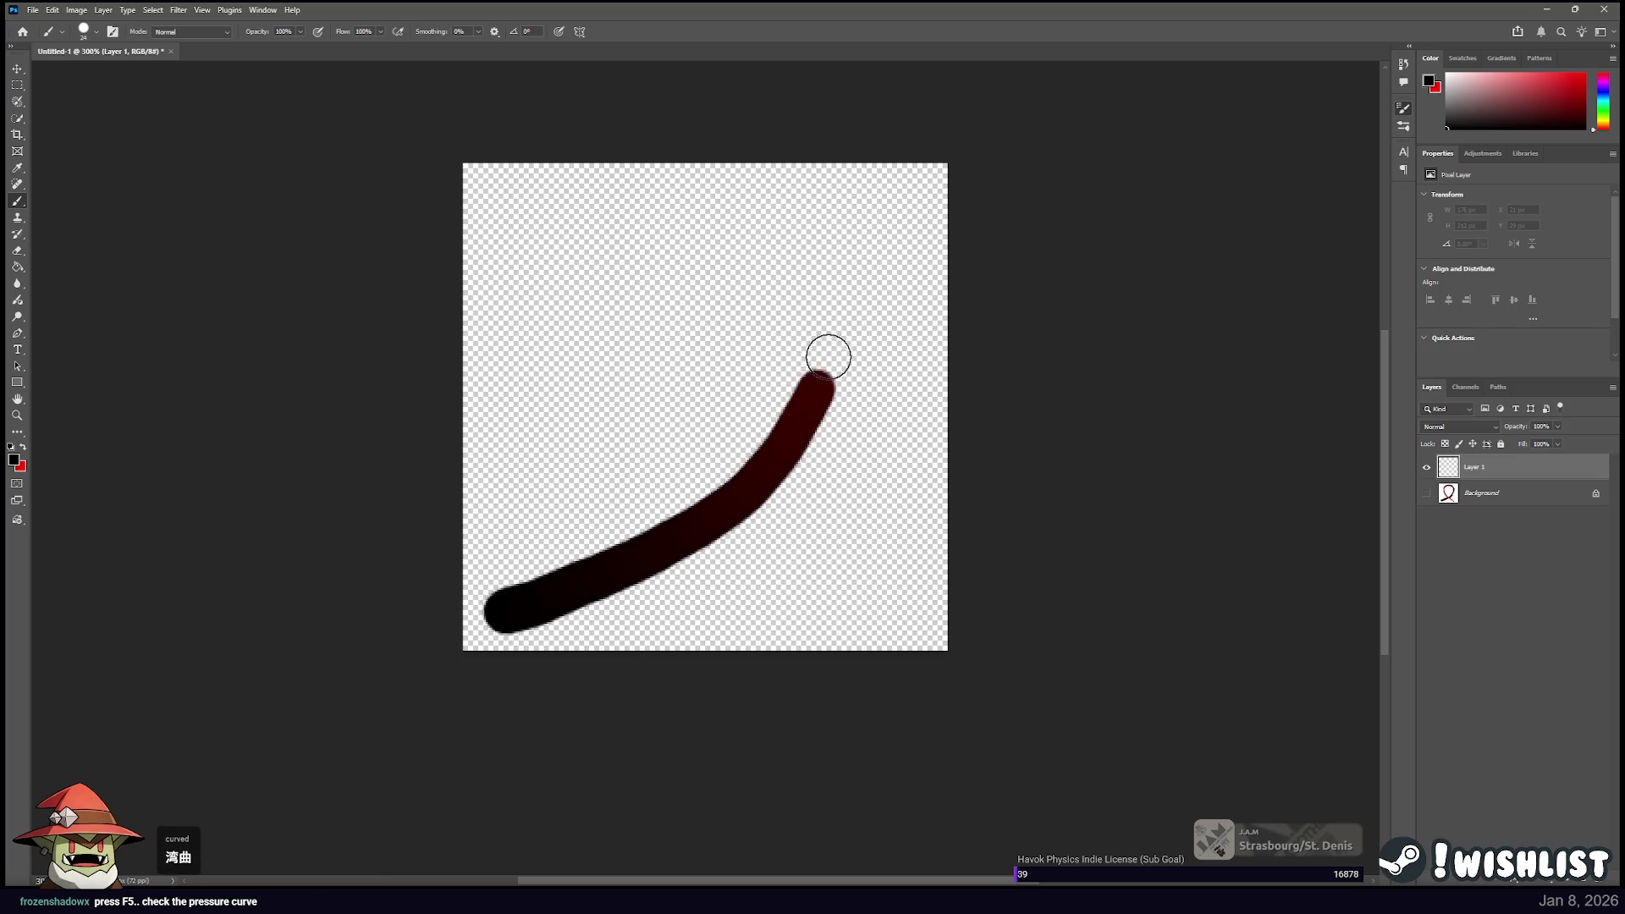
{"action": "mouse_move", "coordinate": [789, 227]}
{"action": "left_mouse_down"}
{"action": "mouse_move", "coordinate": [644, 490]}
{"action": "mouse_move", "coordinate": [887, 627]}
{"action": "left_mouse_up"}
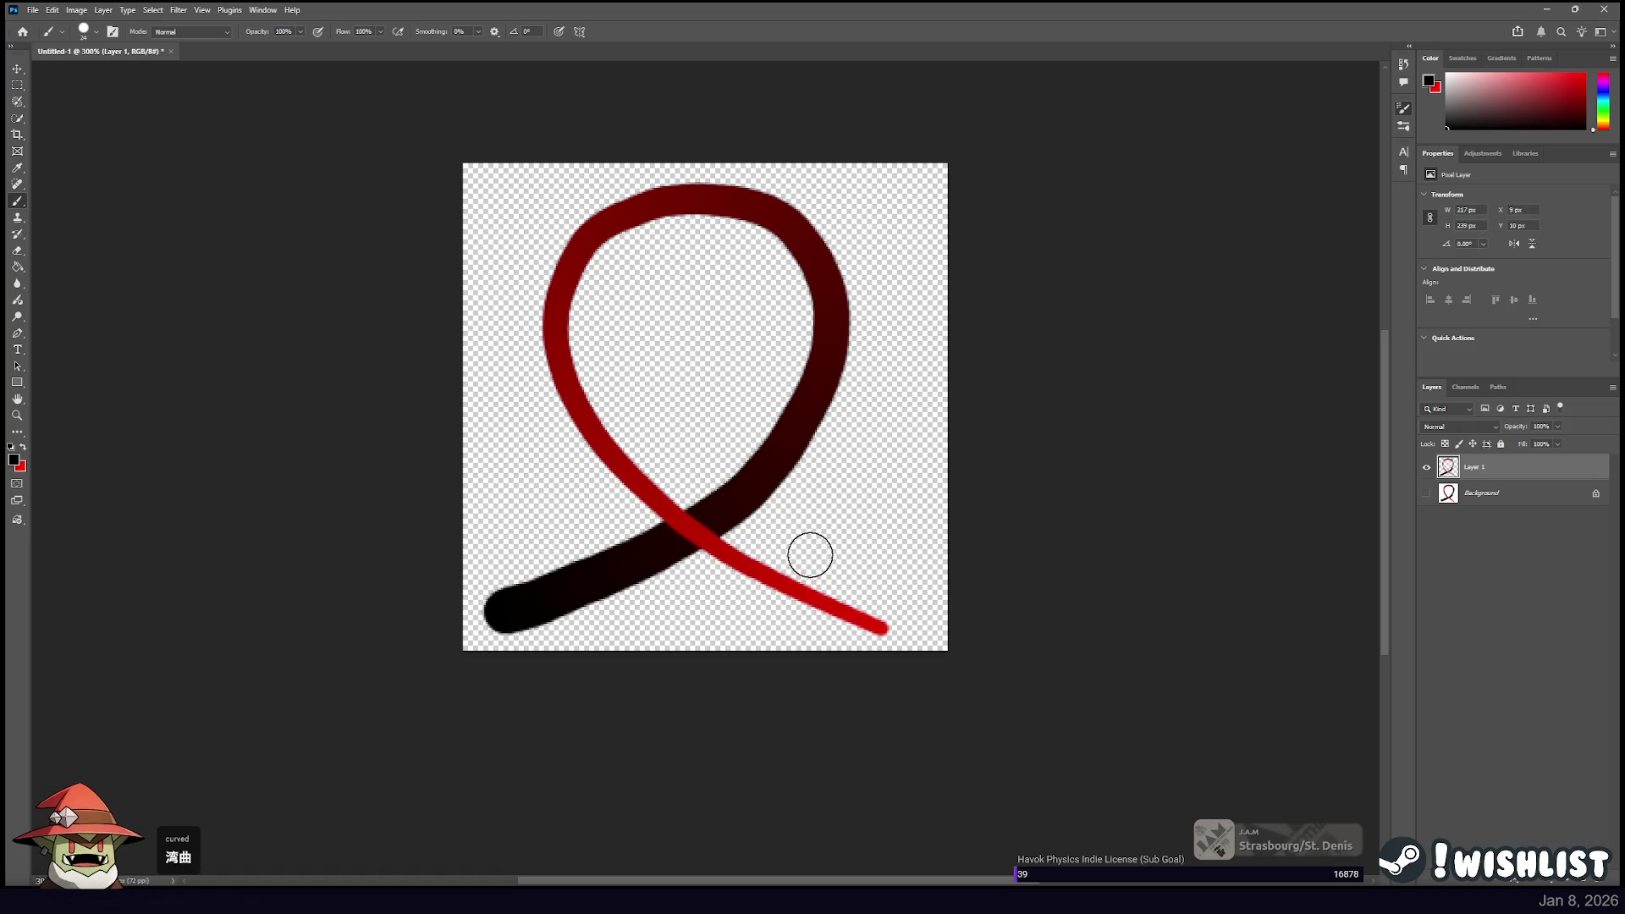
{"action": "key", "text": "i"}
Sample the bright red from the stroke with the Eyedropper and return to the Brush tool.
{"action": "left_click", "coordinate": [874, 623]}
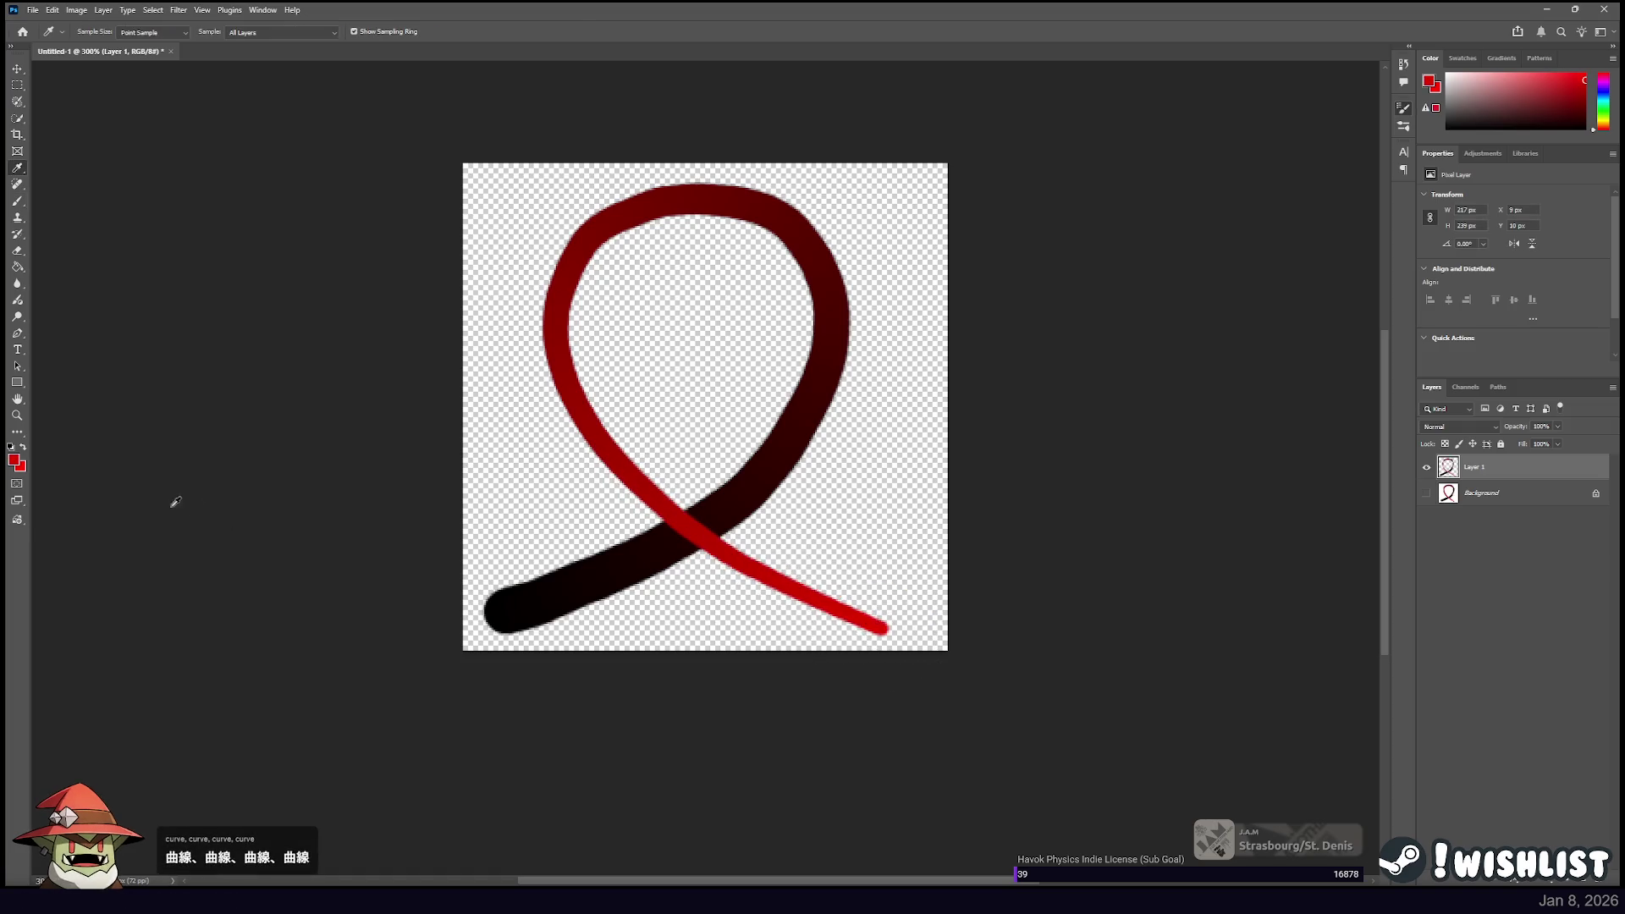
{"action": "left_click", "coordinate": [25, 466]}
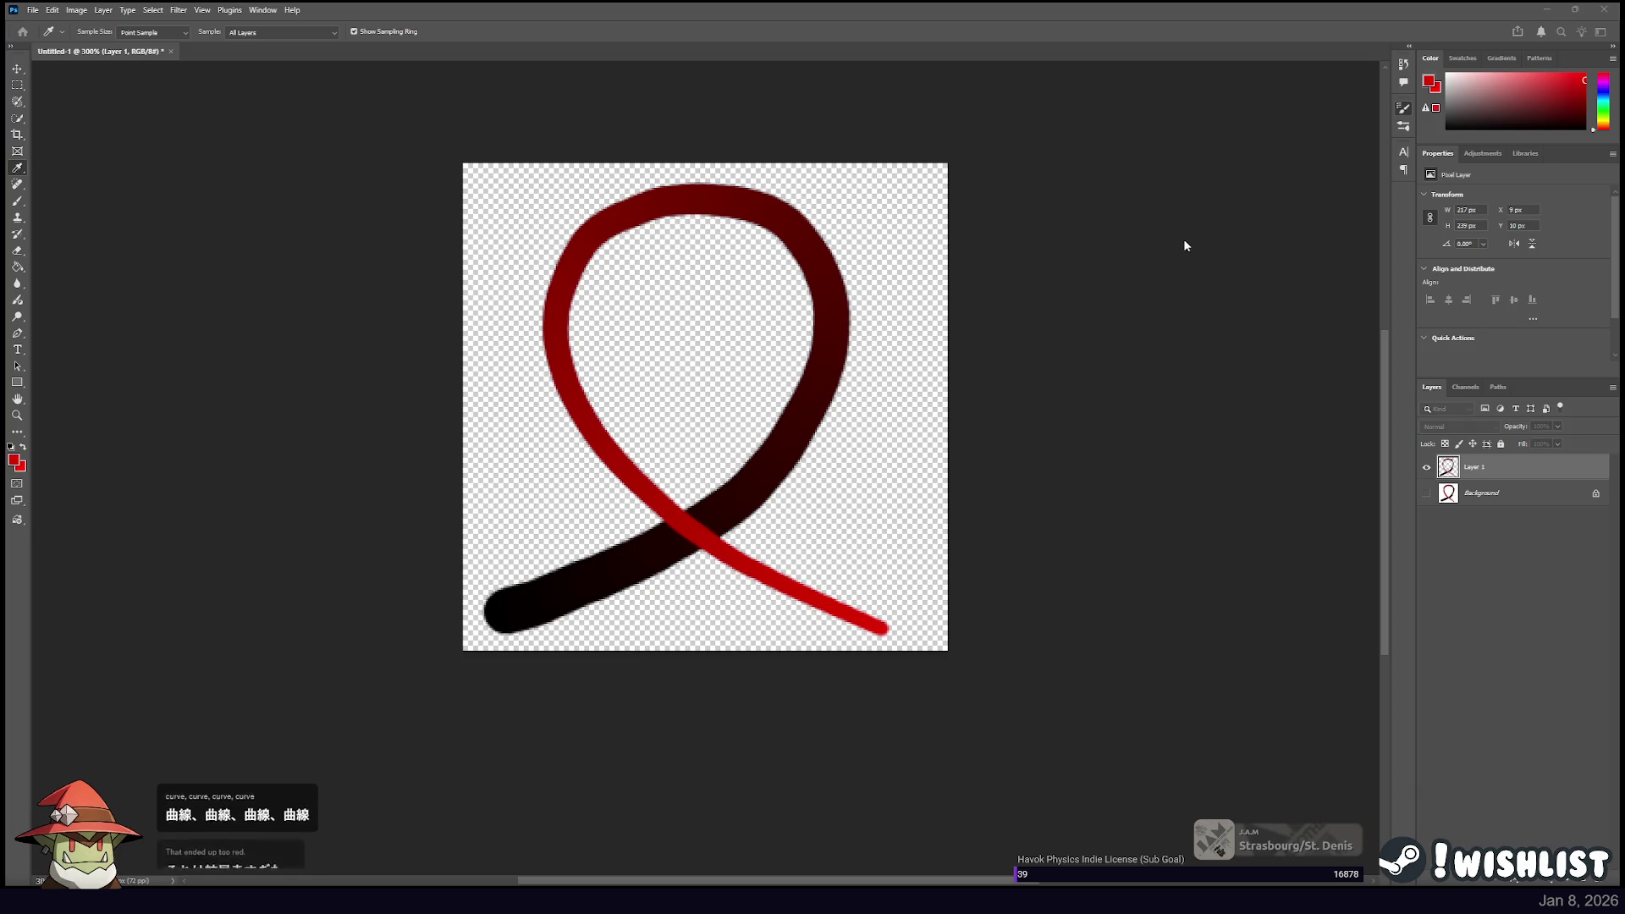
{"action": "left_click", "coordinate": [17, 71]}
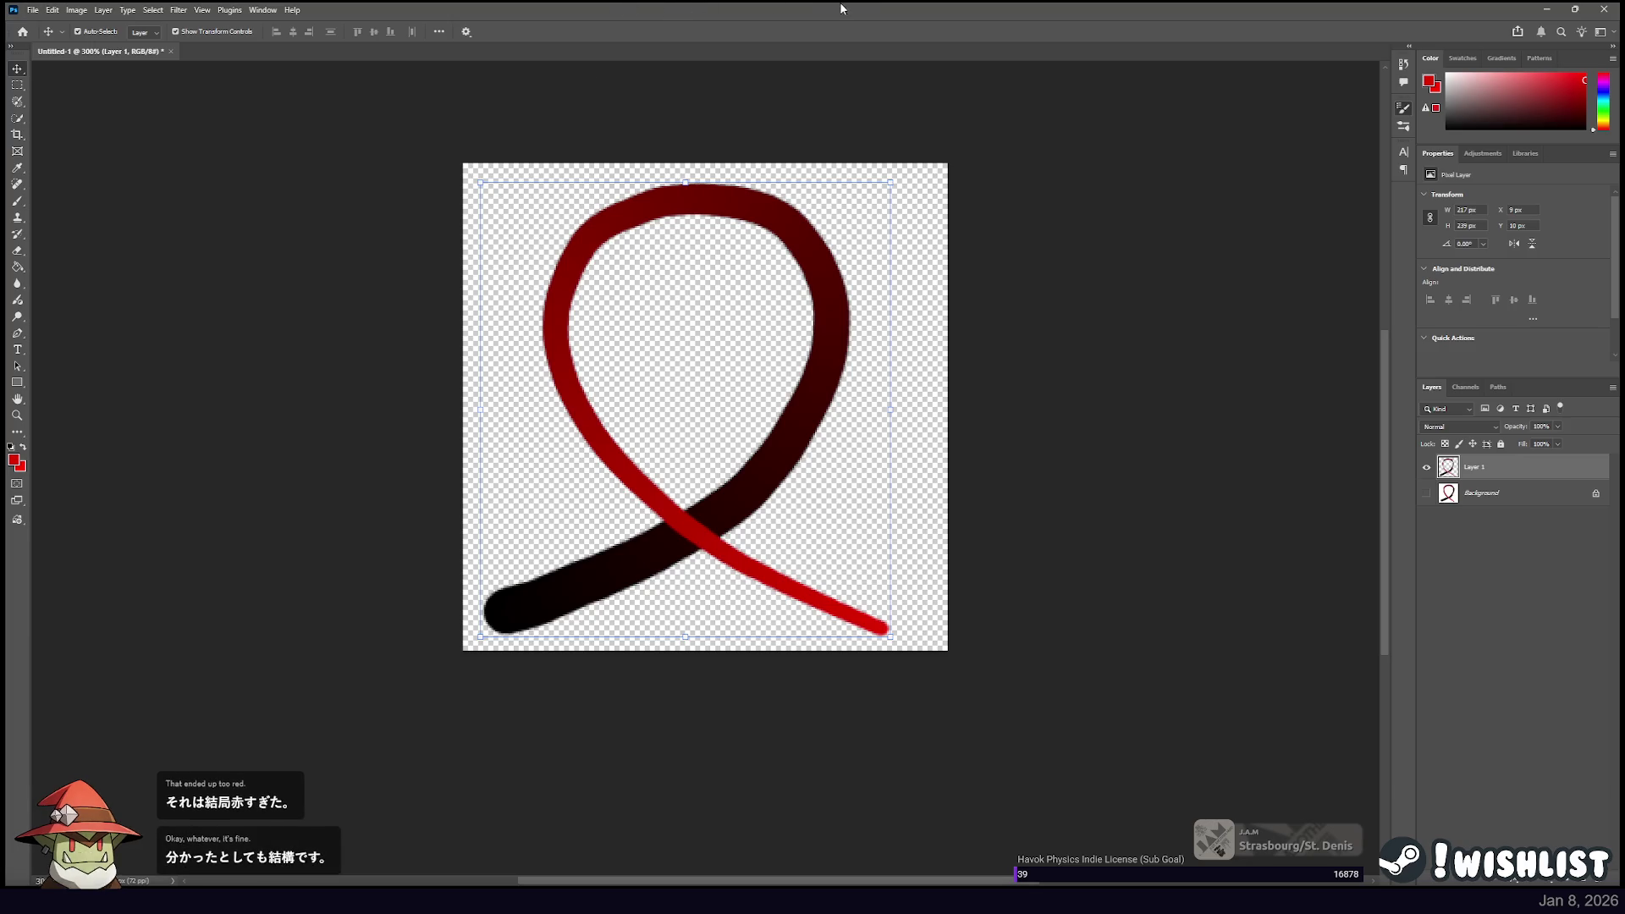
{"action": "key", "text": "b"}
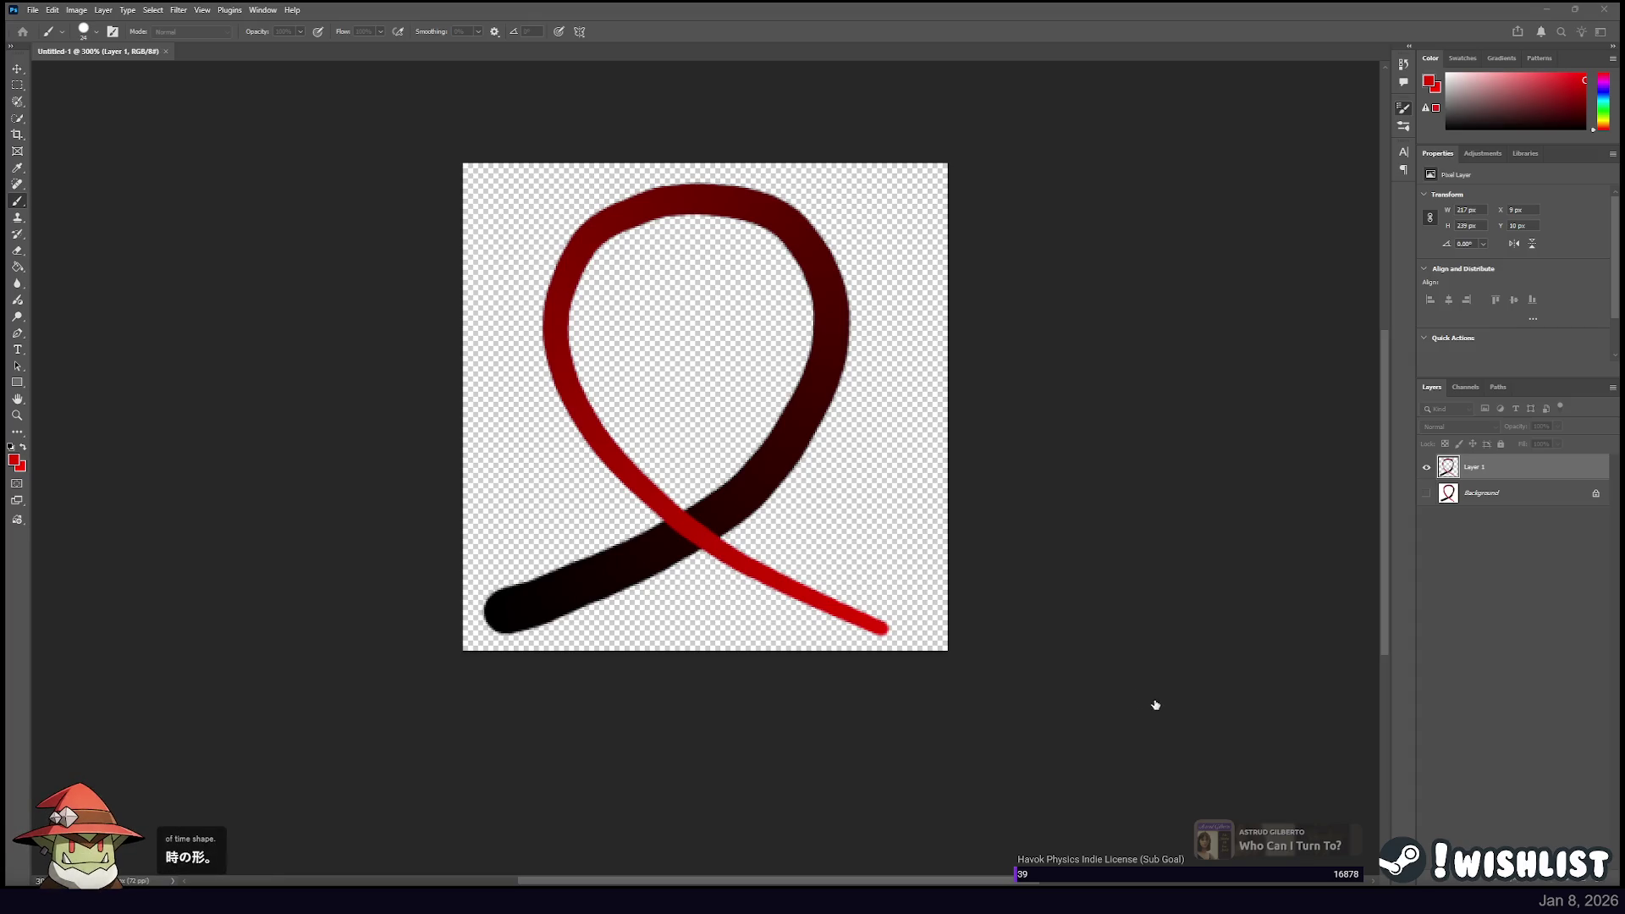
{"action": "left_click", "coordinate": [1548, 9]}
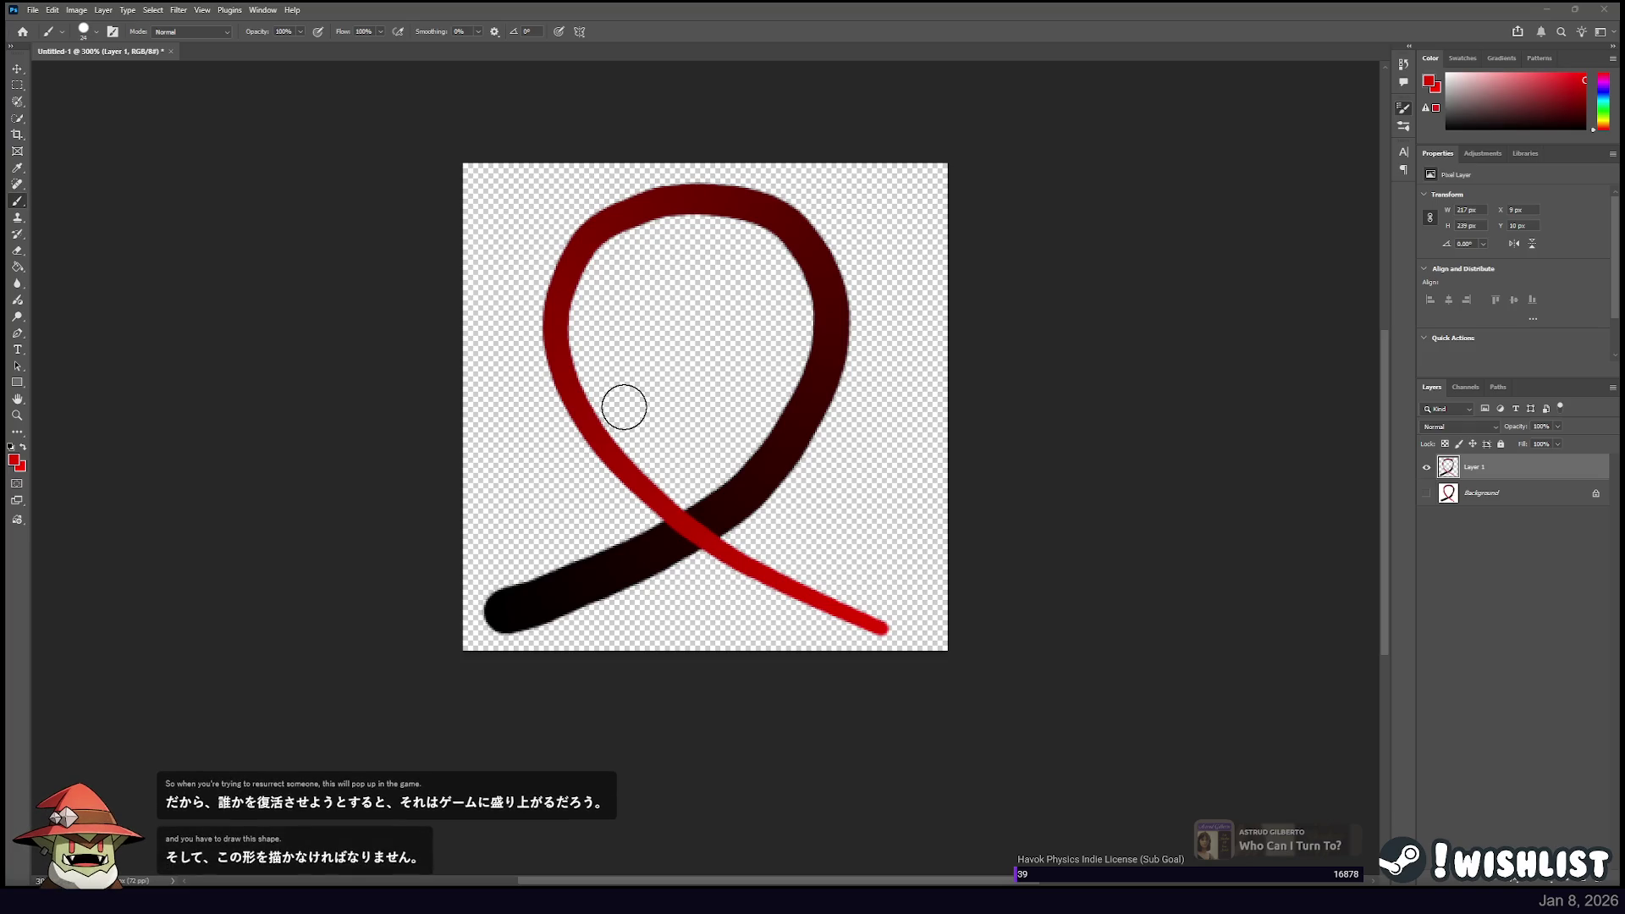
{"action": "left_click_drag", "start_coordinate": [887, 623], "coordinate": [798, 373]}
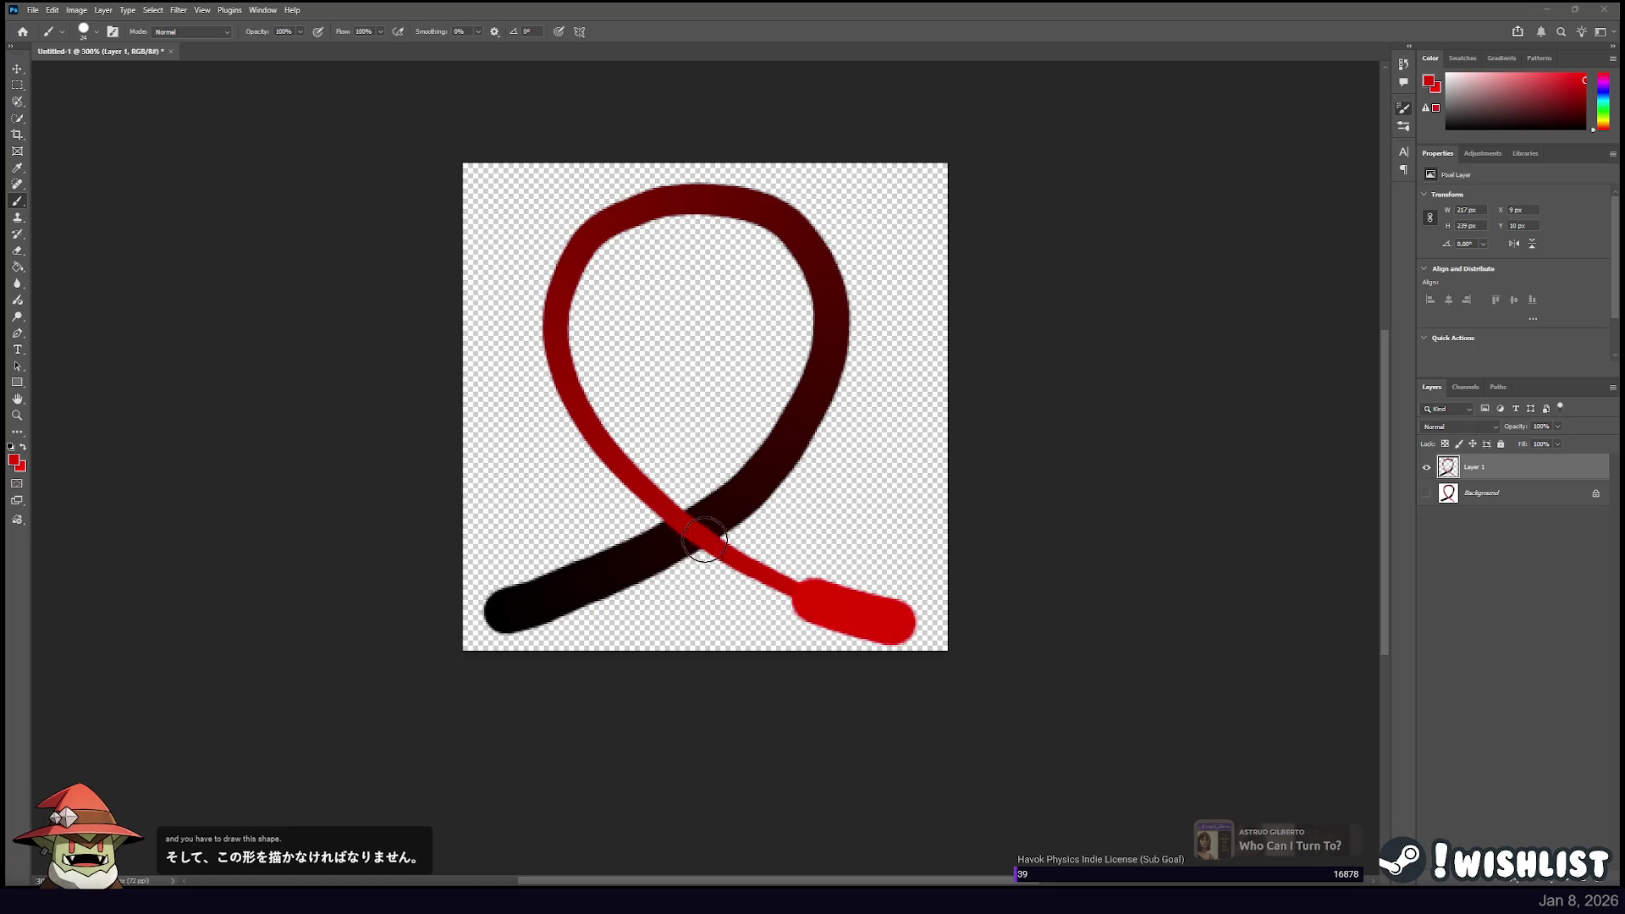
{"action": "key", "text": "ctrl+z"}
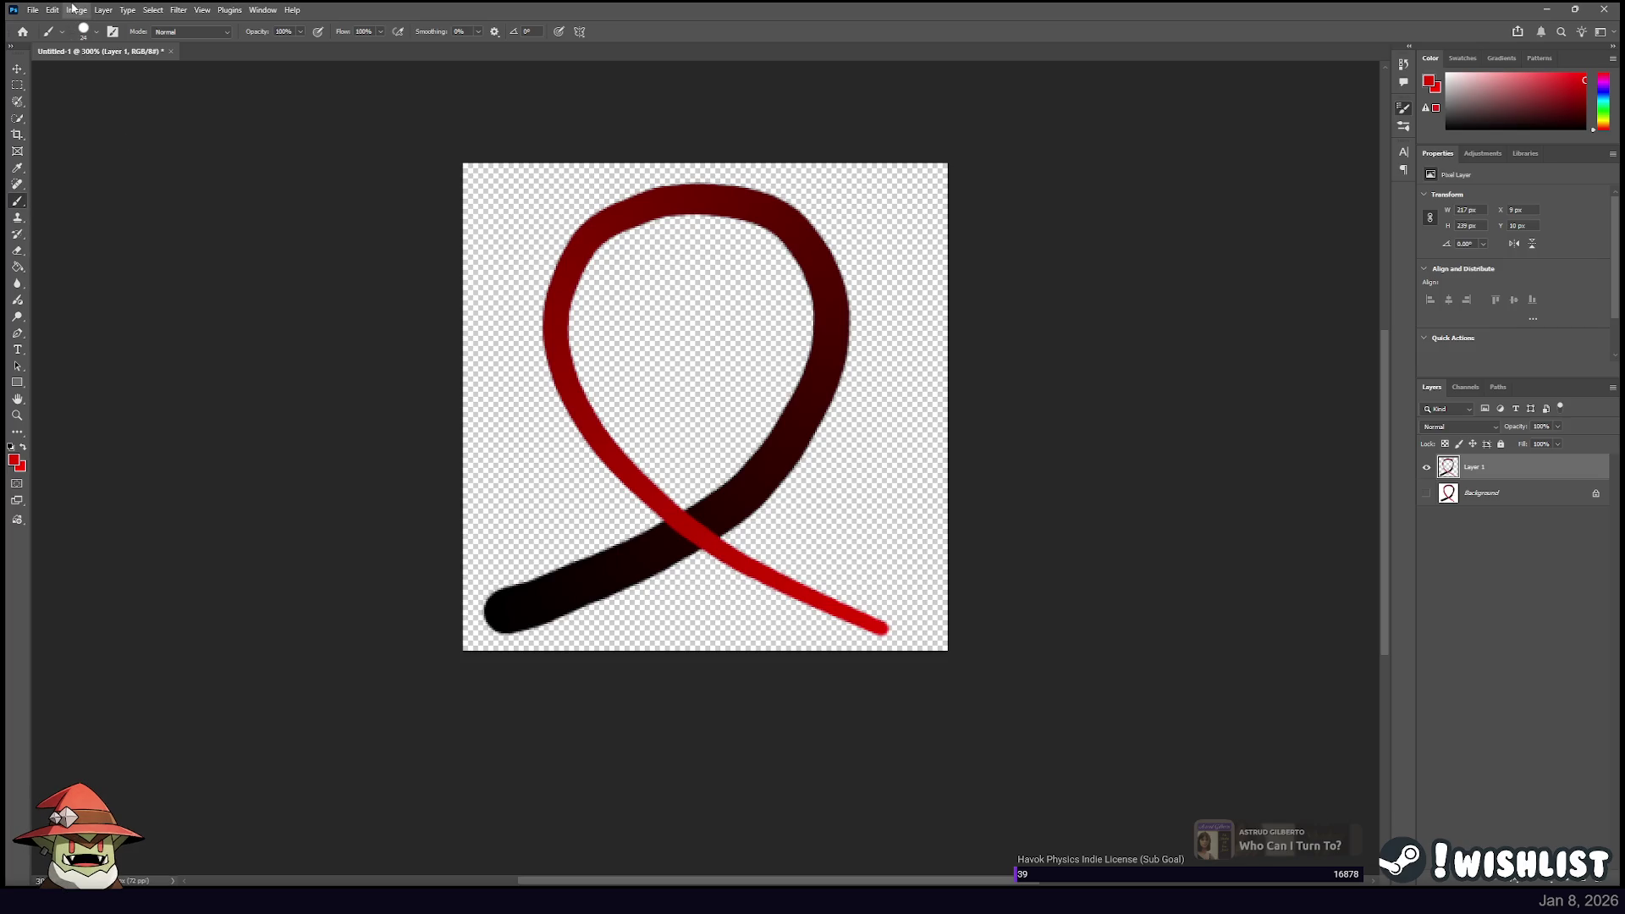
Flip the canvas horizontally, then switch from Photoshop to the code editor.
{"action": "key", "text": "ctrl+shift+h"}
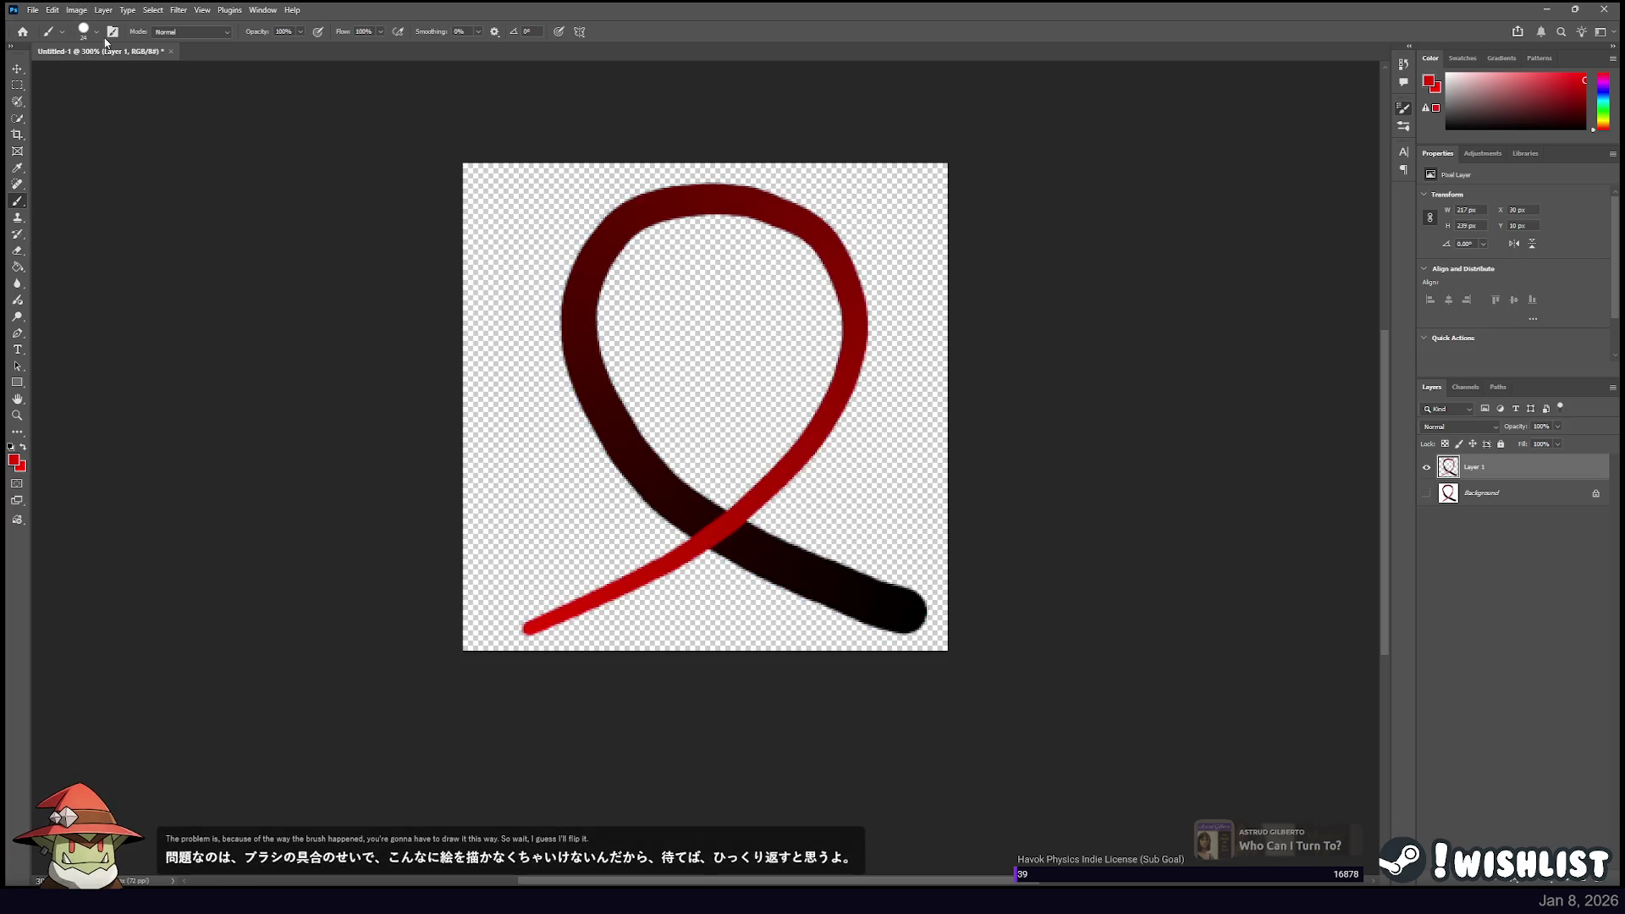
{"action": "key", "text": "super+Down"}
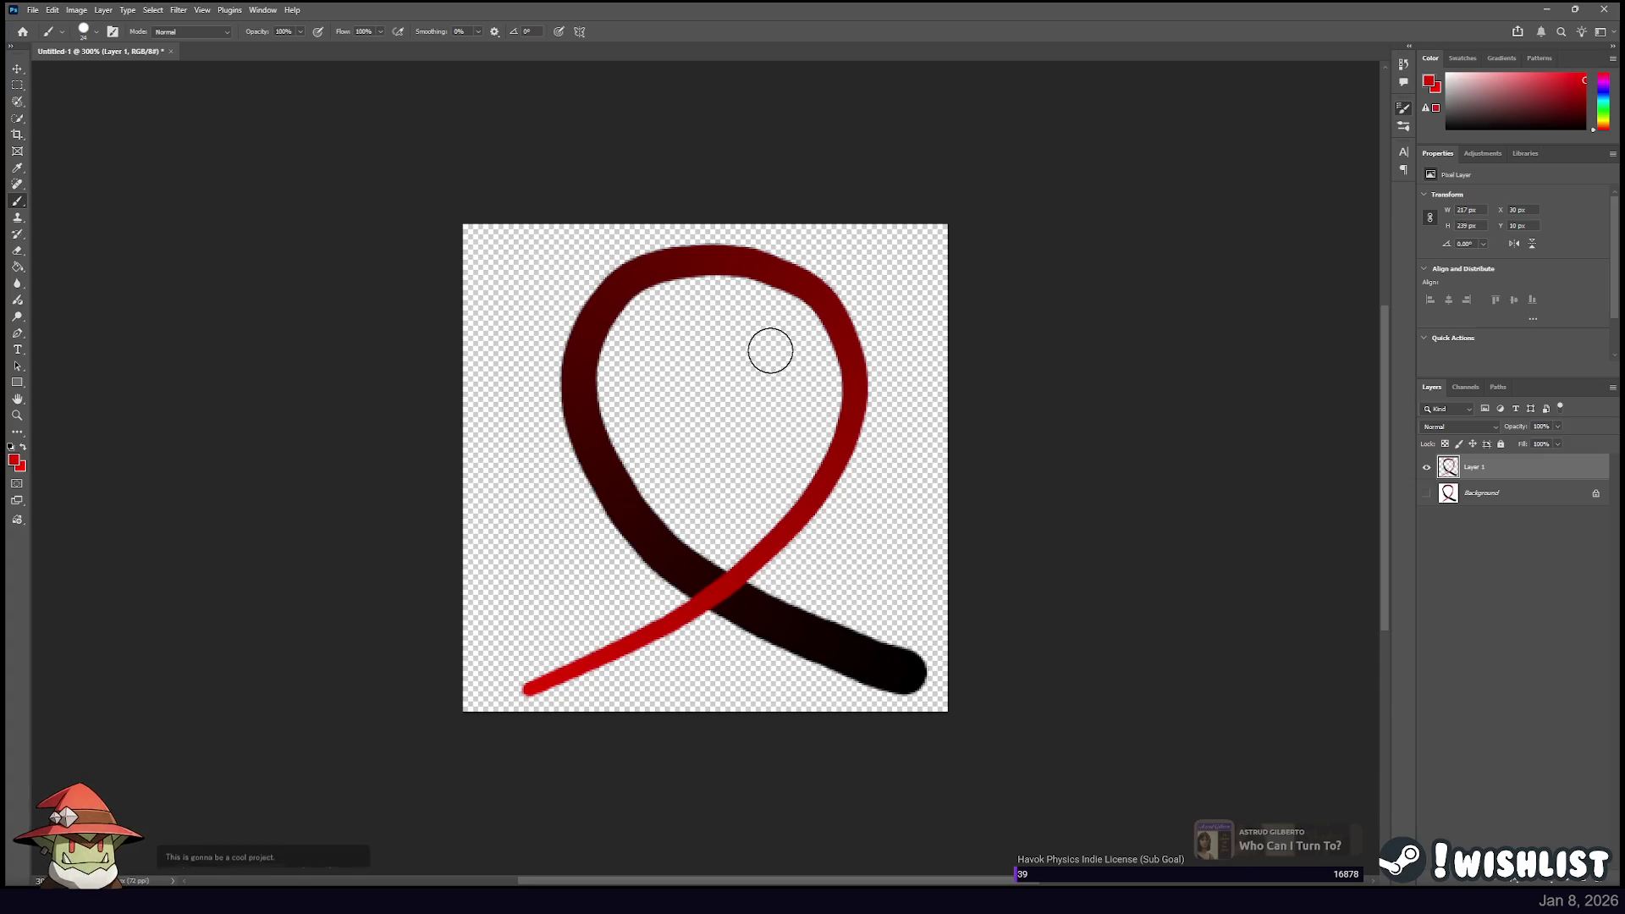
{"action": "key", "text": "alt+Tab"}
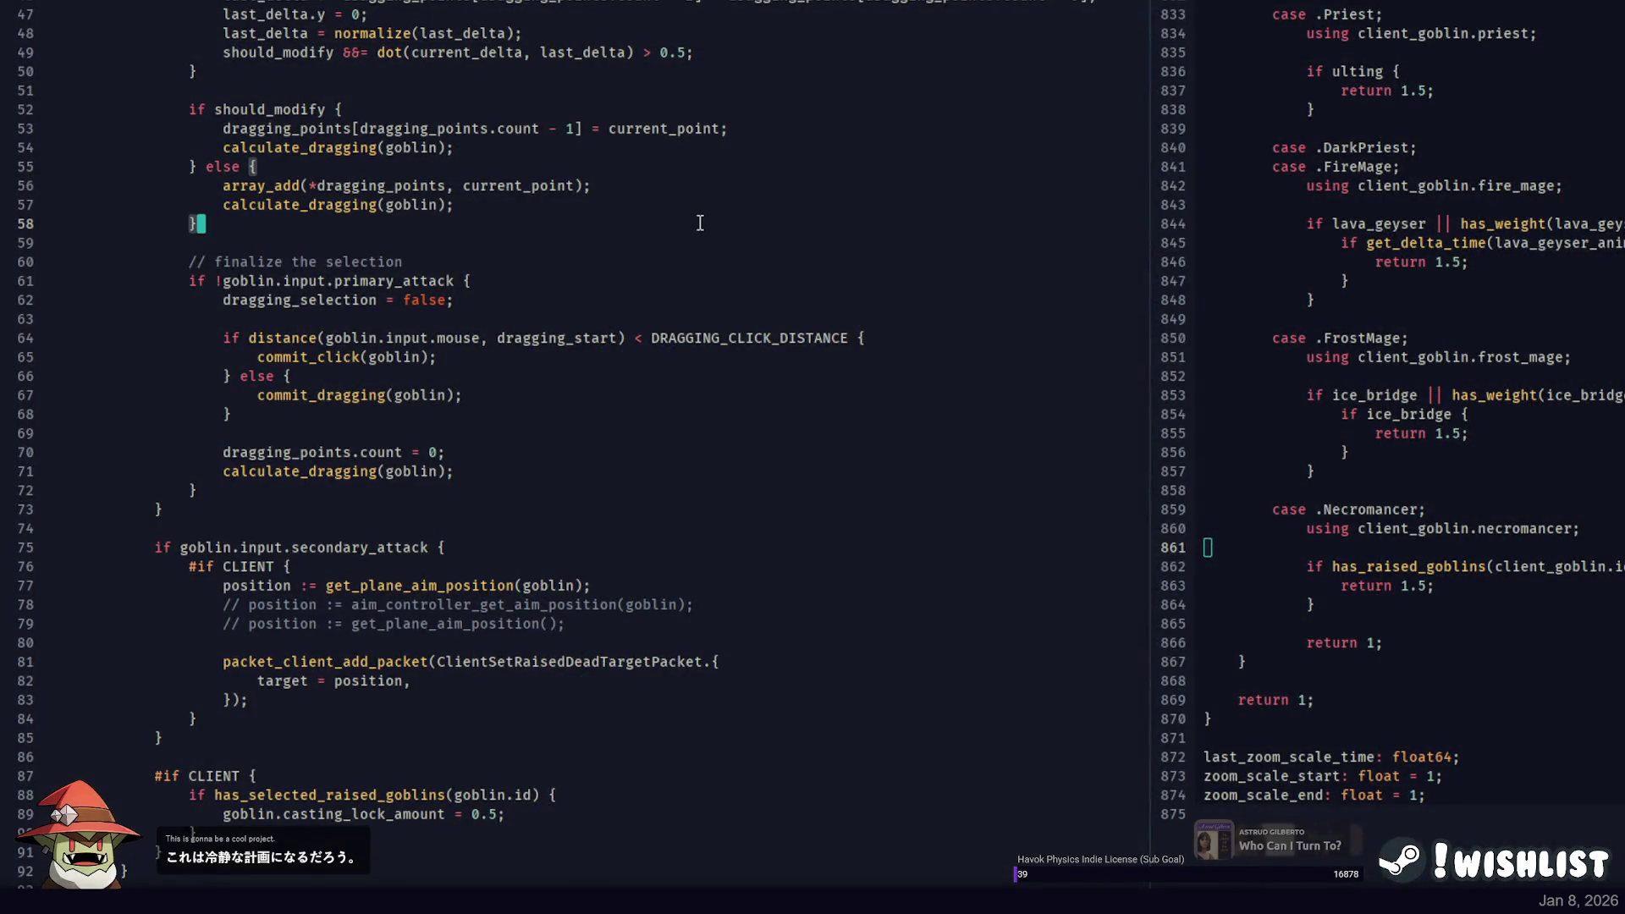
Open todo.txt and add a PRIORITY bullet about quick time drawing for rezzing.
{"action": "key", "text": "ctrl+o"}
{"action": "key", "text": "Return"}
{"action": "key", "text": "Up"}
{"action": "key", "text": "Up"}
{"action": "key", "text": "Up"}
{"action": "key", "text": "Return"}
{"action": "key", "text": "Return"}
{"action": "key", "text": "Up"}
{"action": "type", "text": "* quick "}
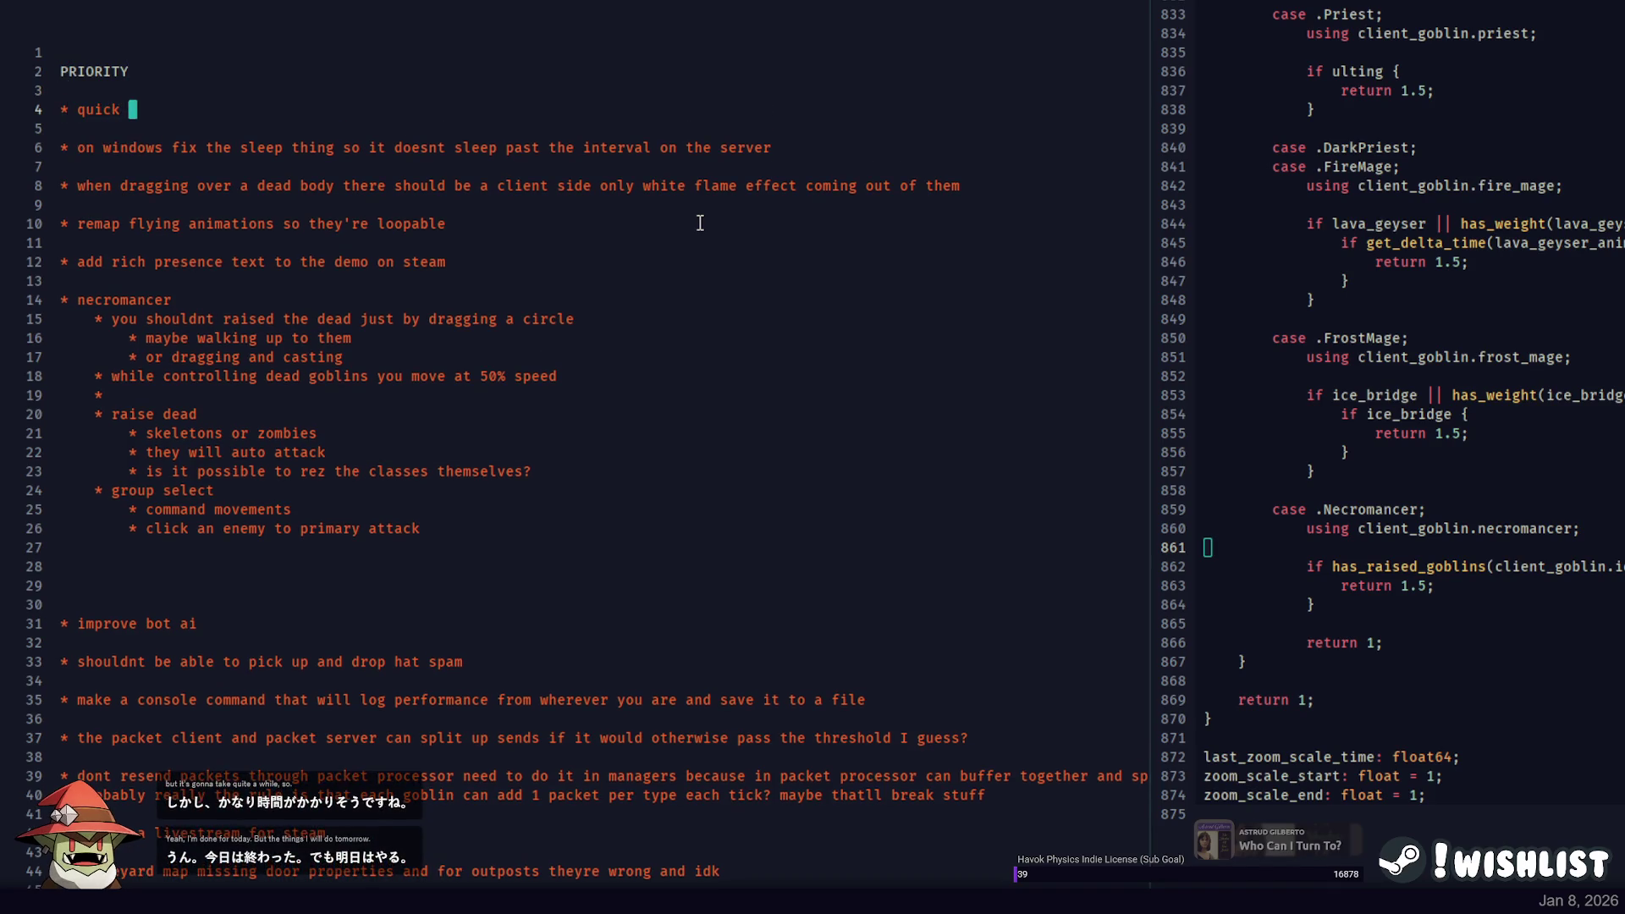
{"action": "type", "text": "time drawing to r"}
{"action": "key", "text": "BackSpace"}
{"action": "type", "text": "z people after you pre"}
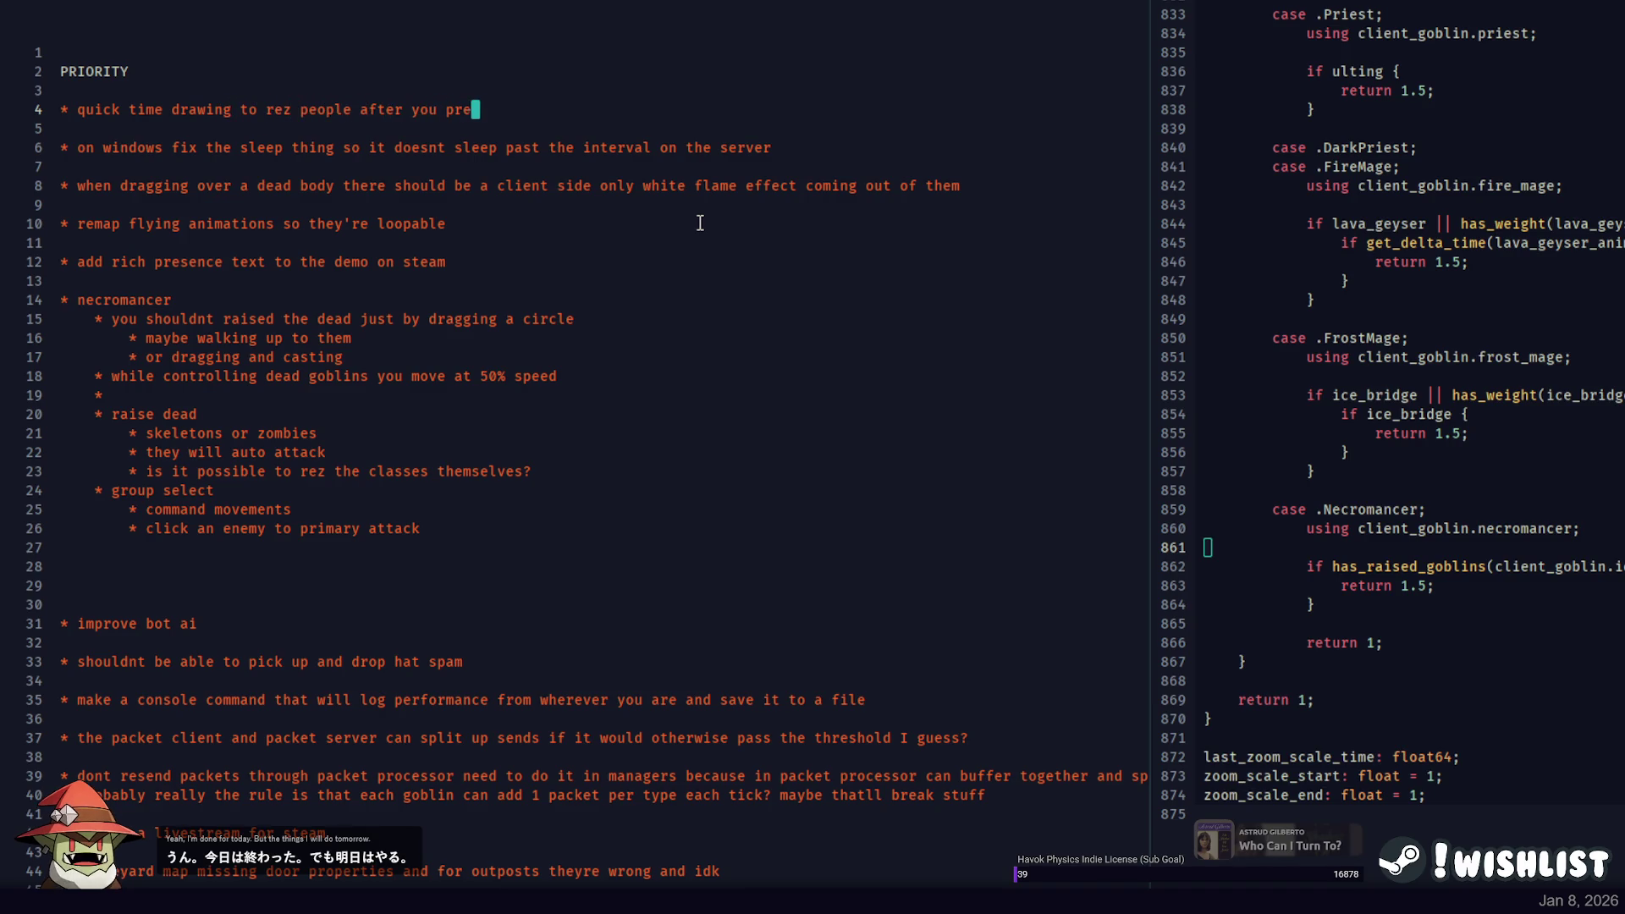
{"action": "type", "text": "ss some button... ult?"}
Add a second bullet that the ult quick time drawing should desaturate the whole game.
{"action": "key", "text": "Return"}
{"action": "type", "text": "* quick time"}
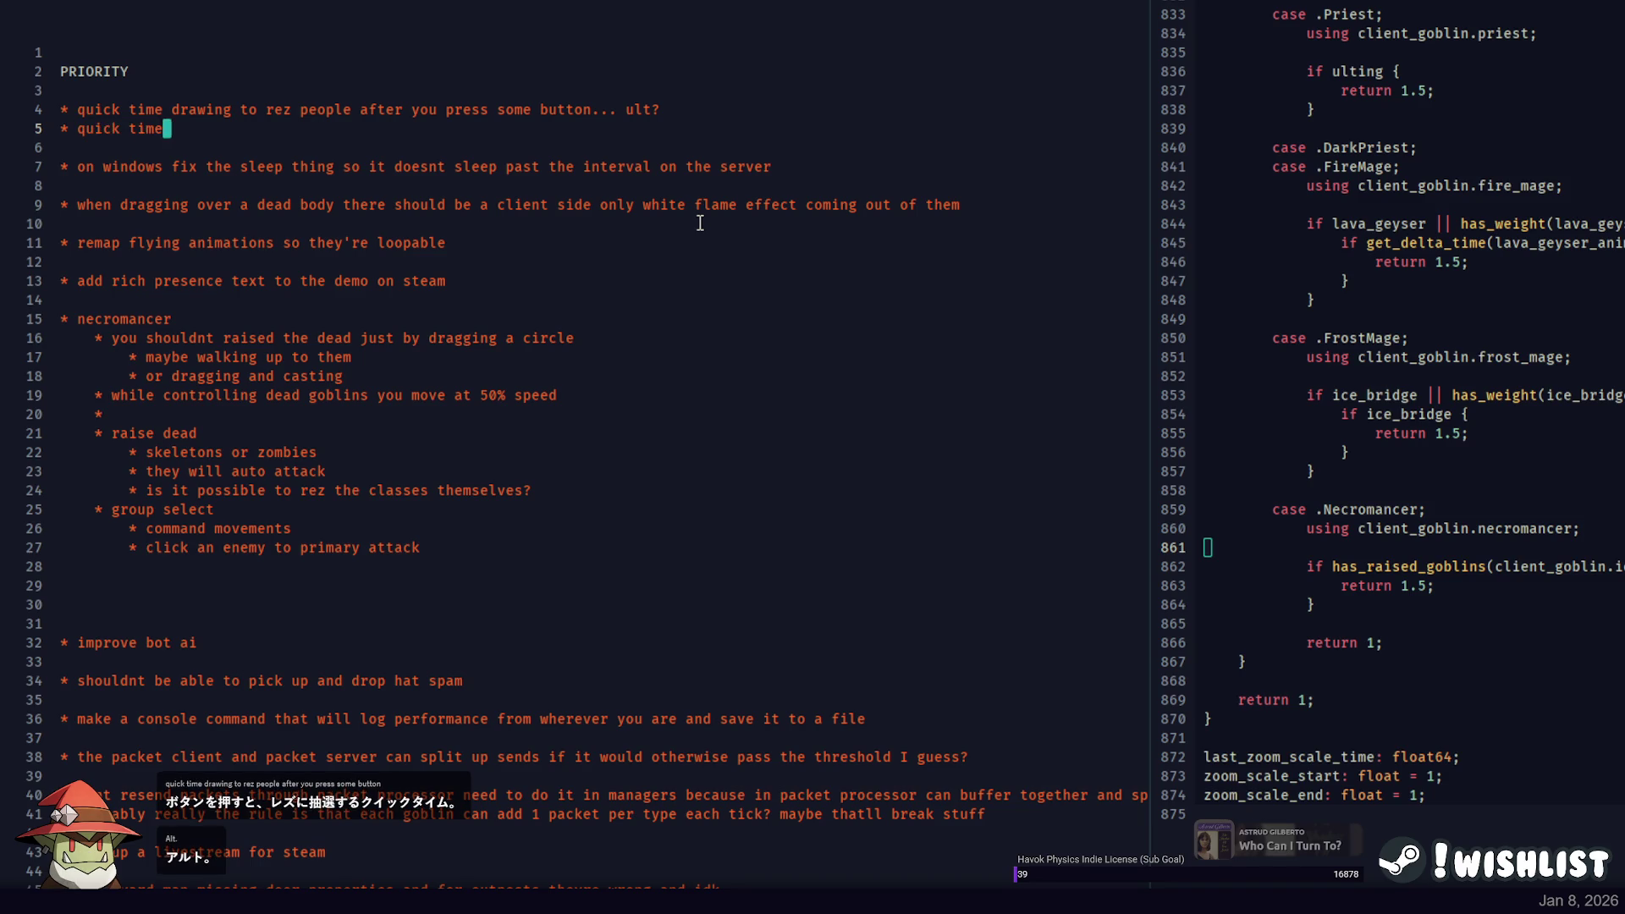
{"action": "type", "text": " drawings need t"}
{"action": "key", "text": "BackSpace"}
{"action": "type", "text": "lines between the start and end of each "}
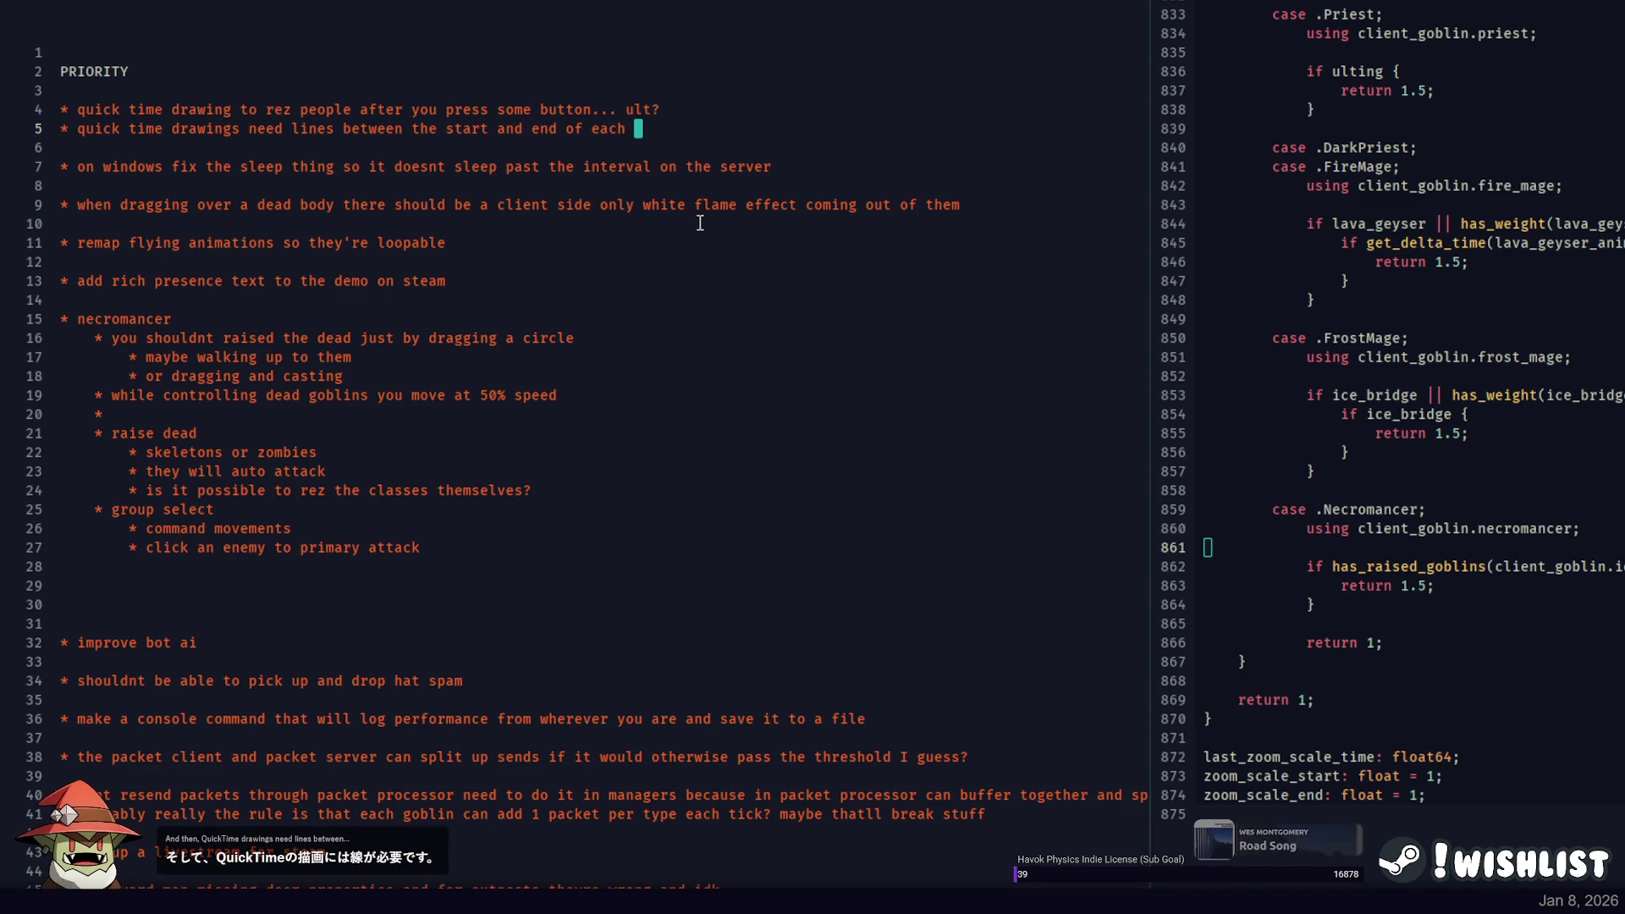
{"action": "type", "text": "option"}
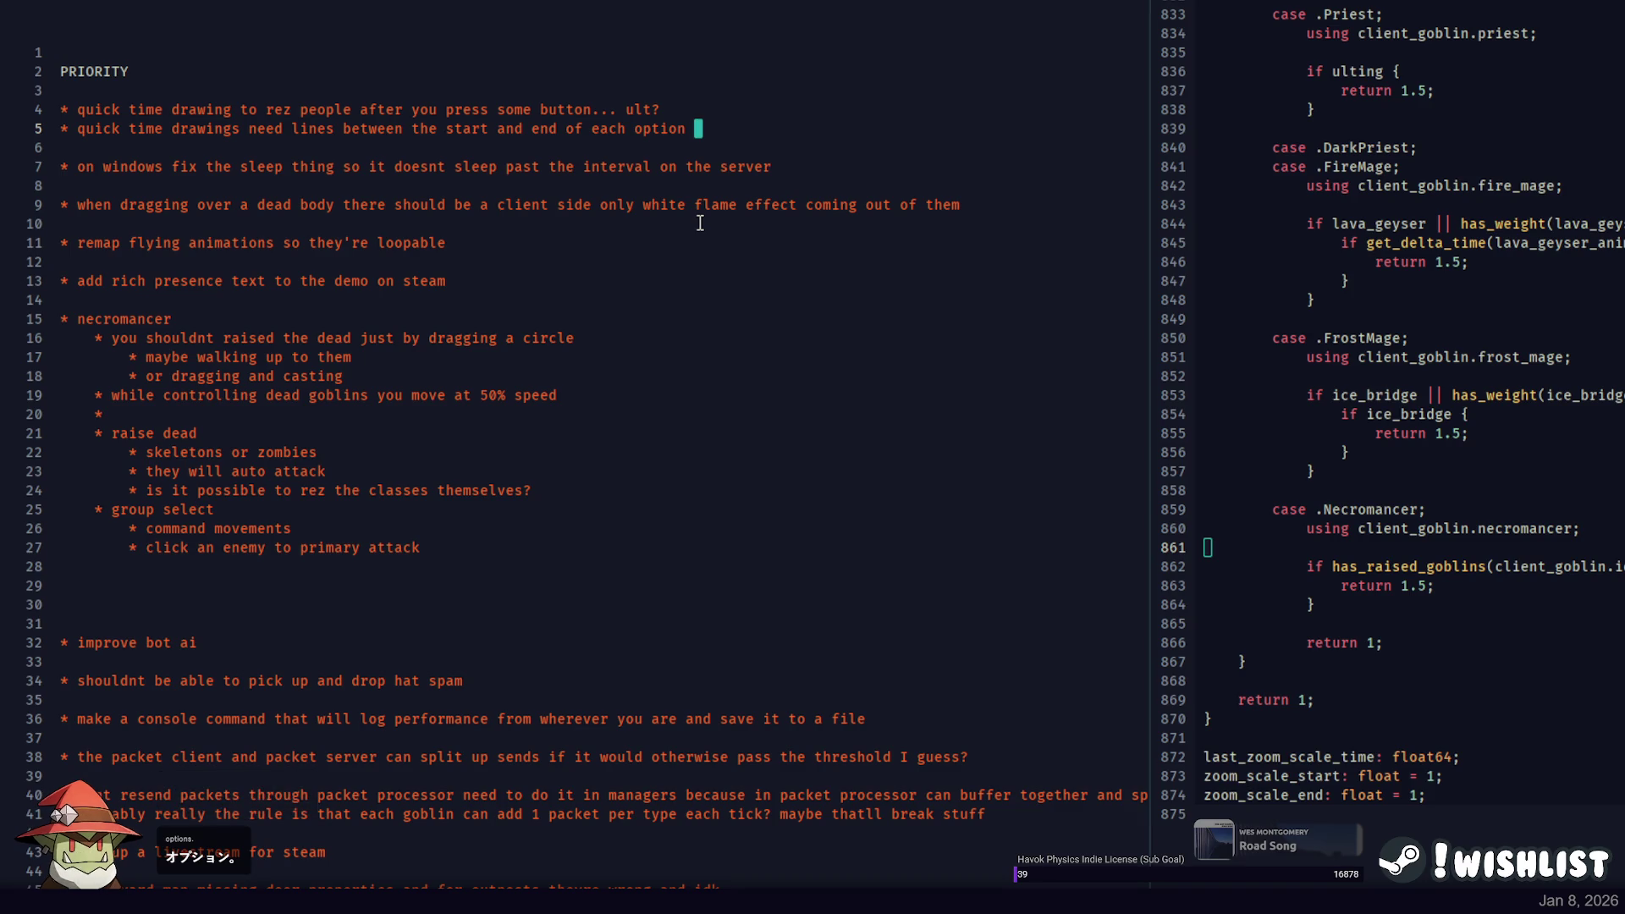
{"action": "key", "text": "shift+Home"}
{"action": "key", "text": "BackSpace"}
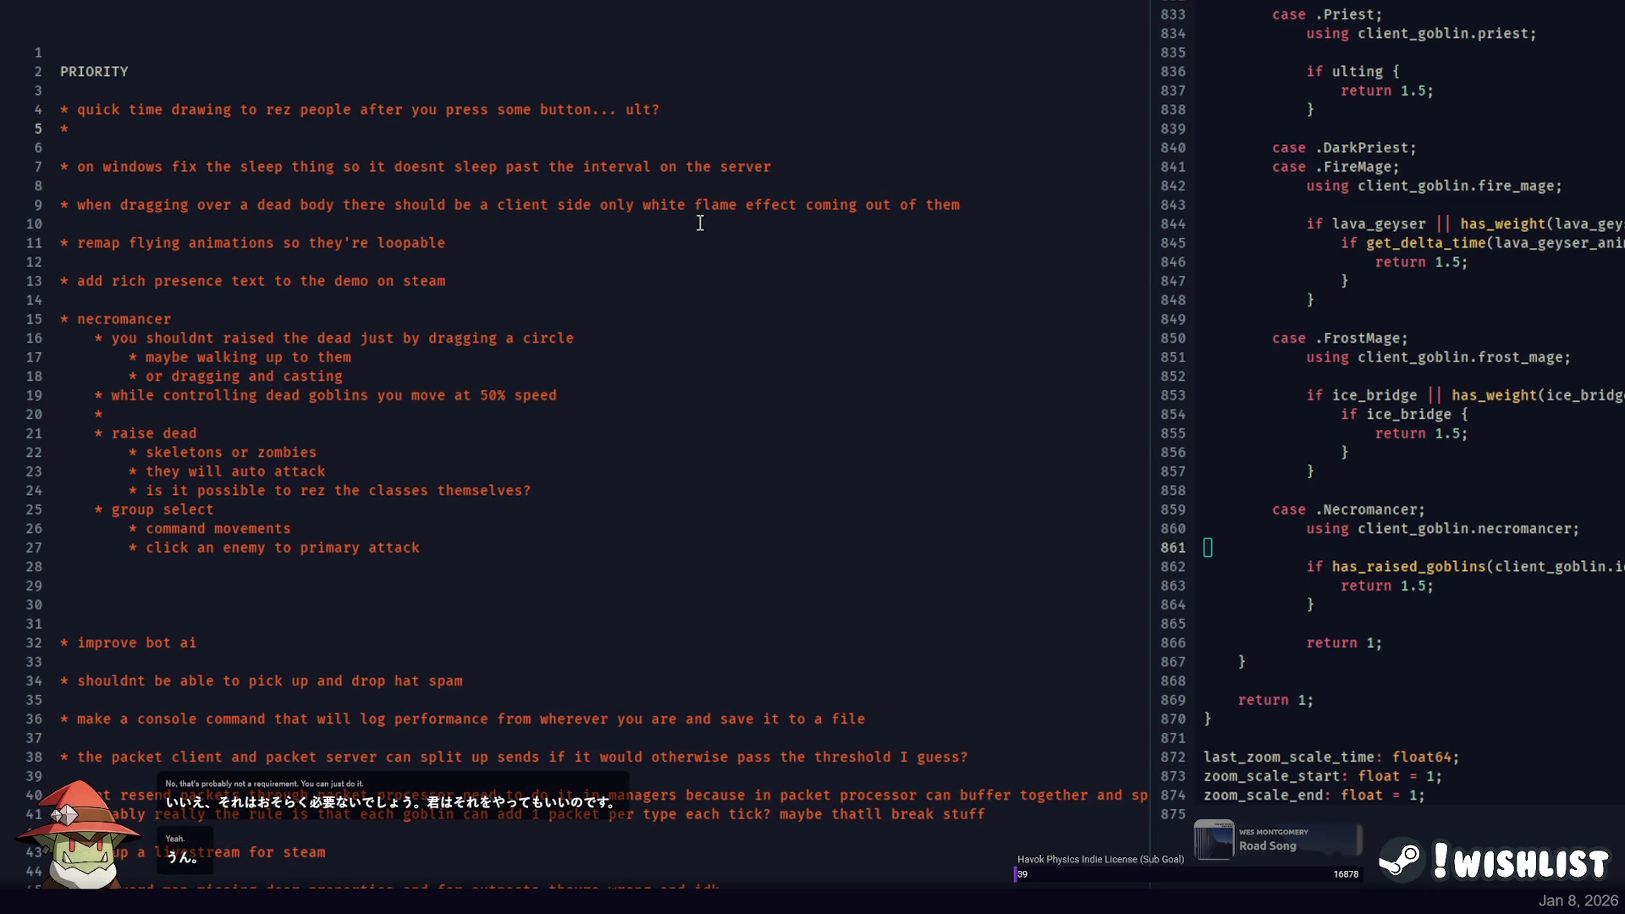
{"action": "type", "text": "ult quick time drawing thin"}
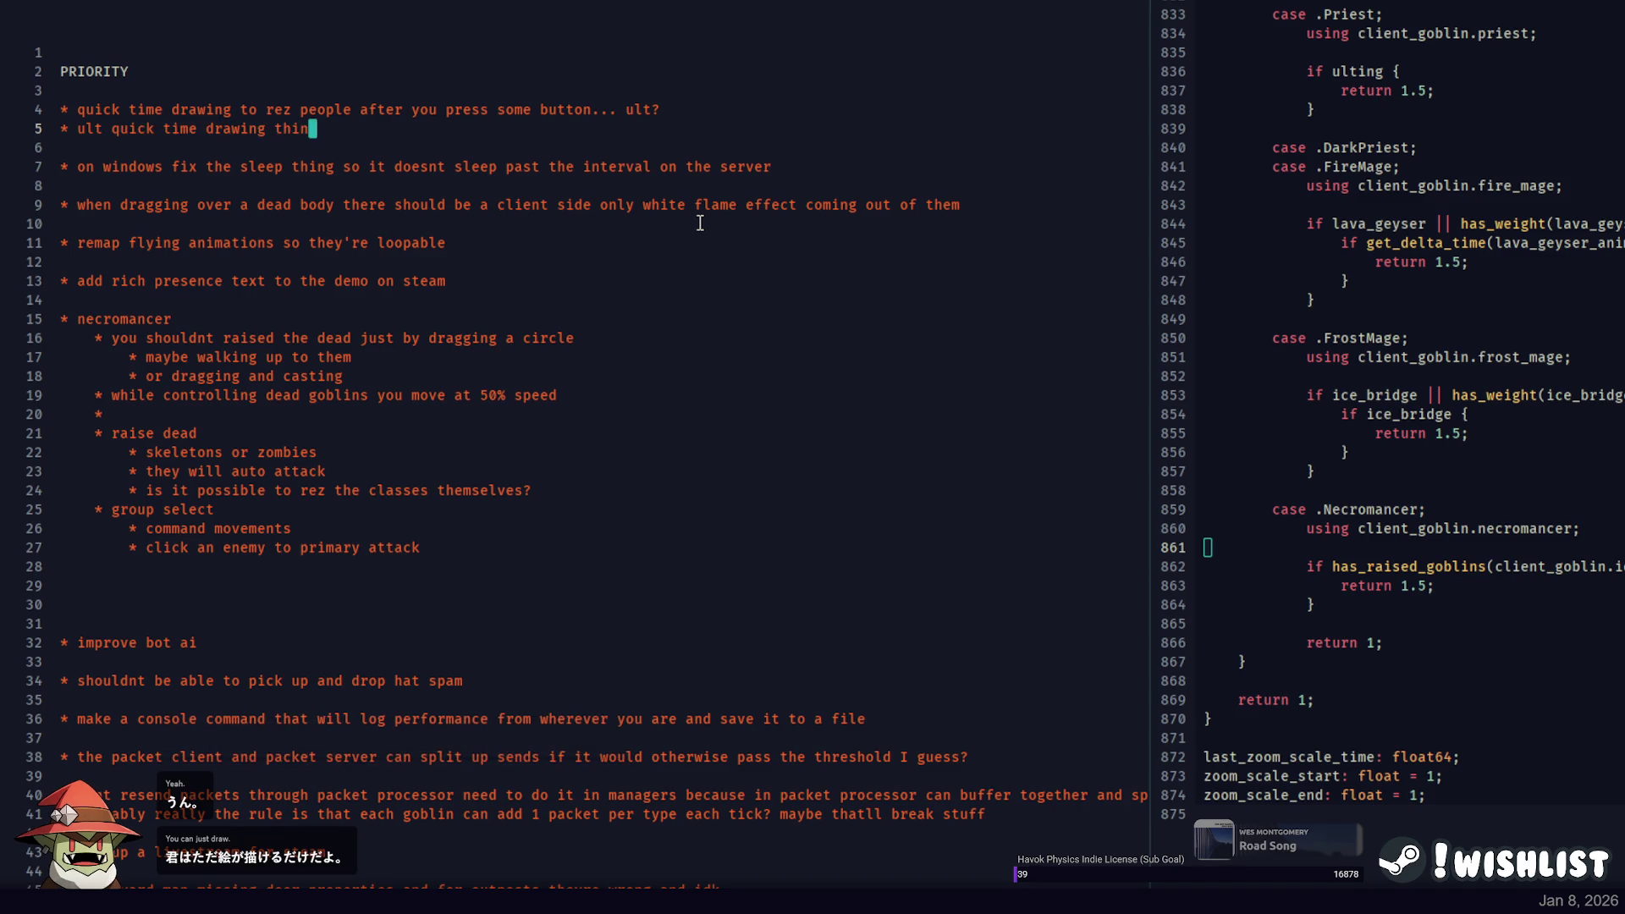
{"action": "type", "text": "g should re"}
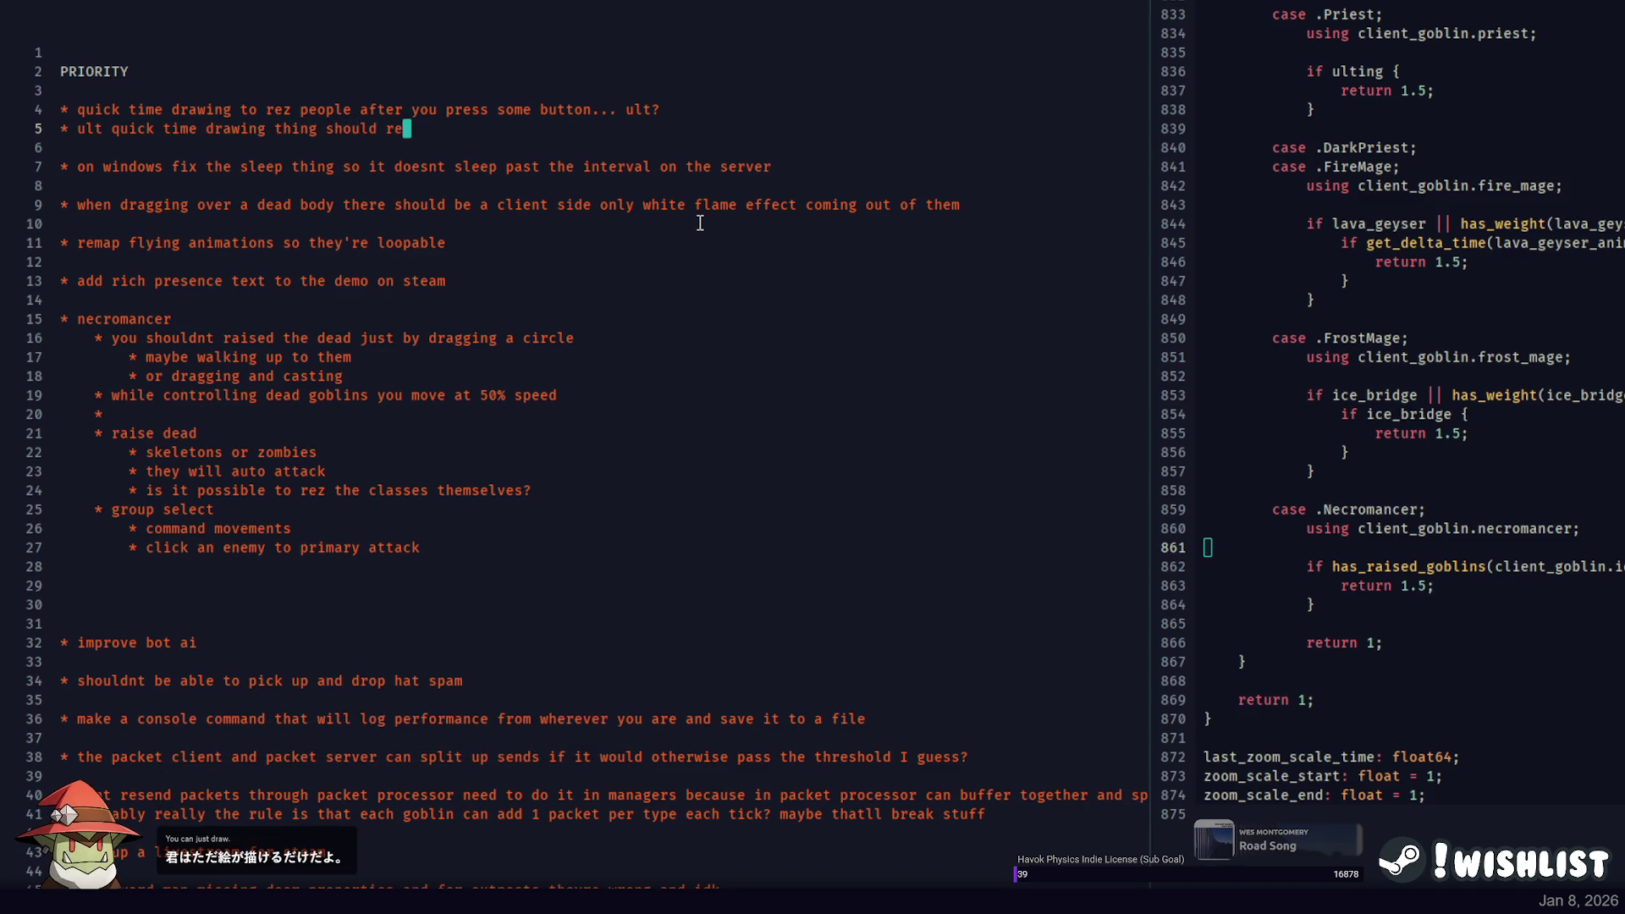
{"action": "type", "text": "duce saturation of the whole game"}
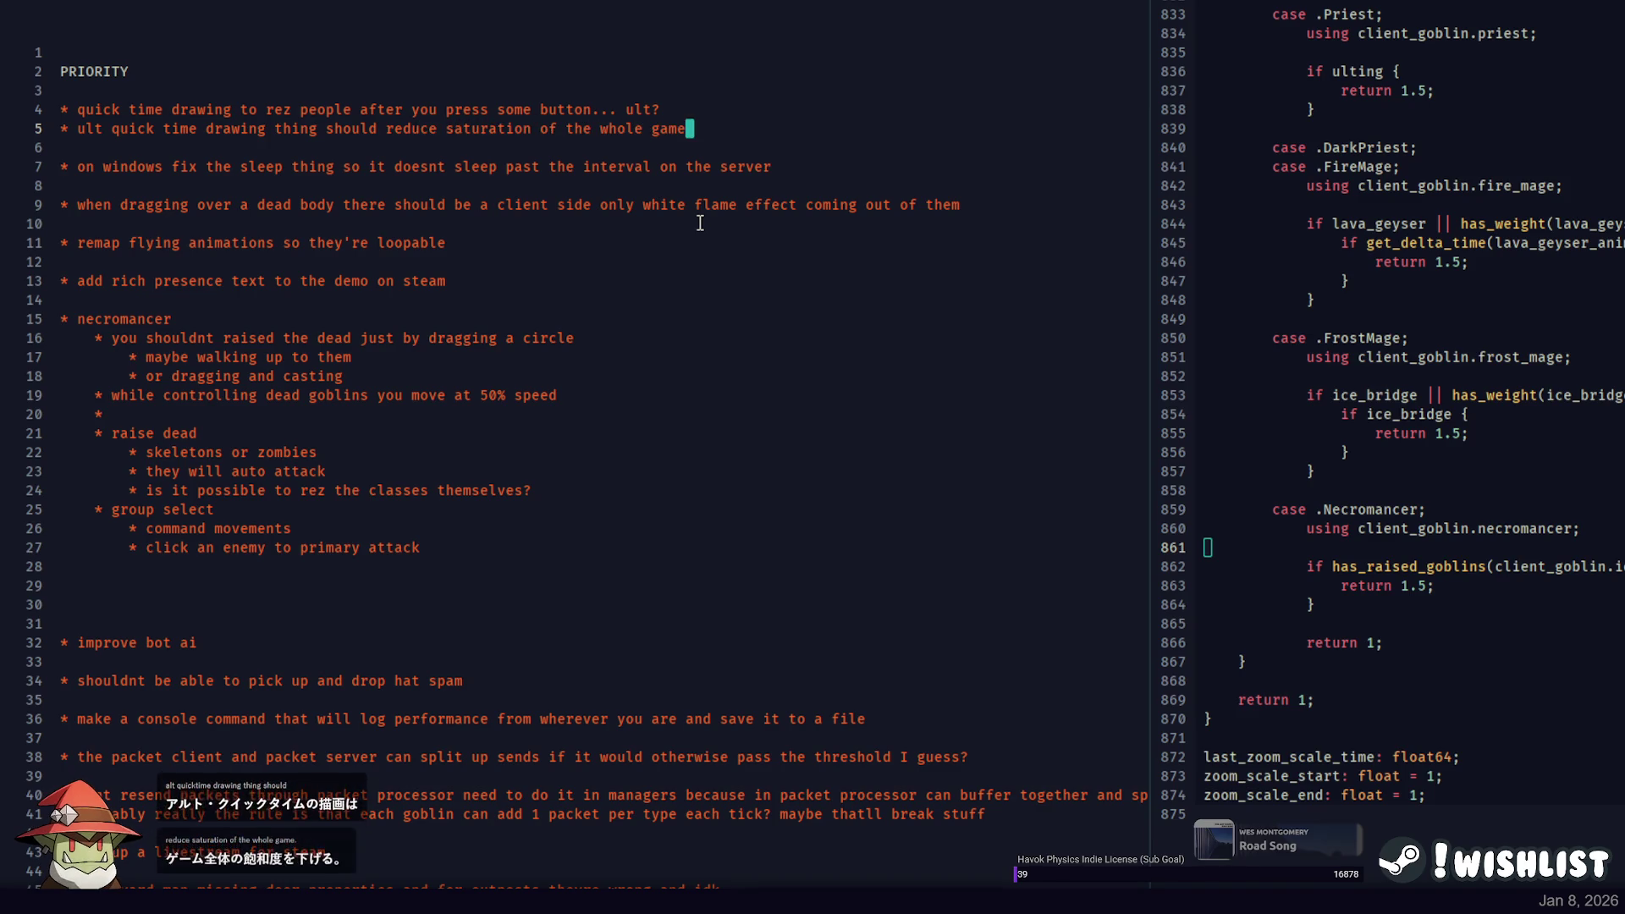
{"action": "key", "text": "Return"}
{"action": "type", "text": "*"}
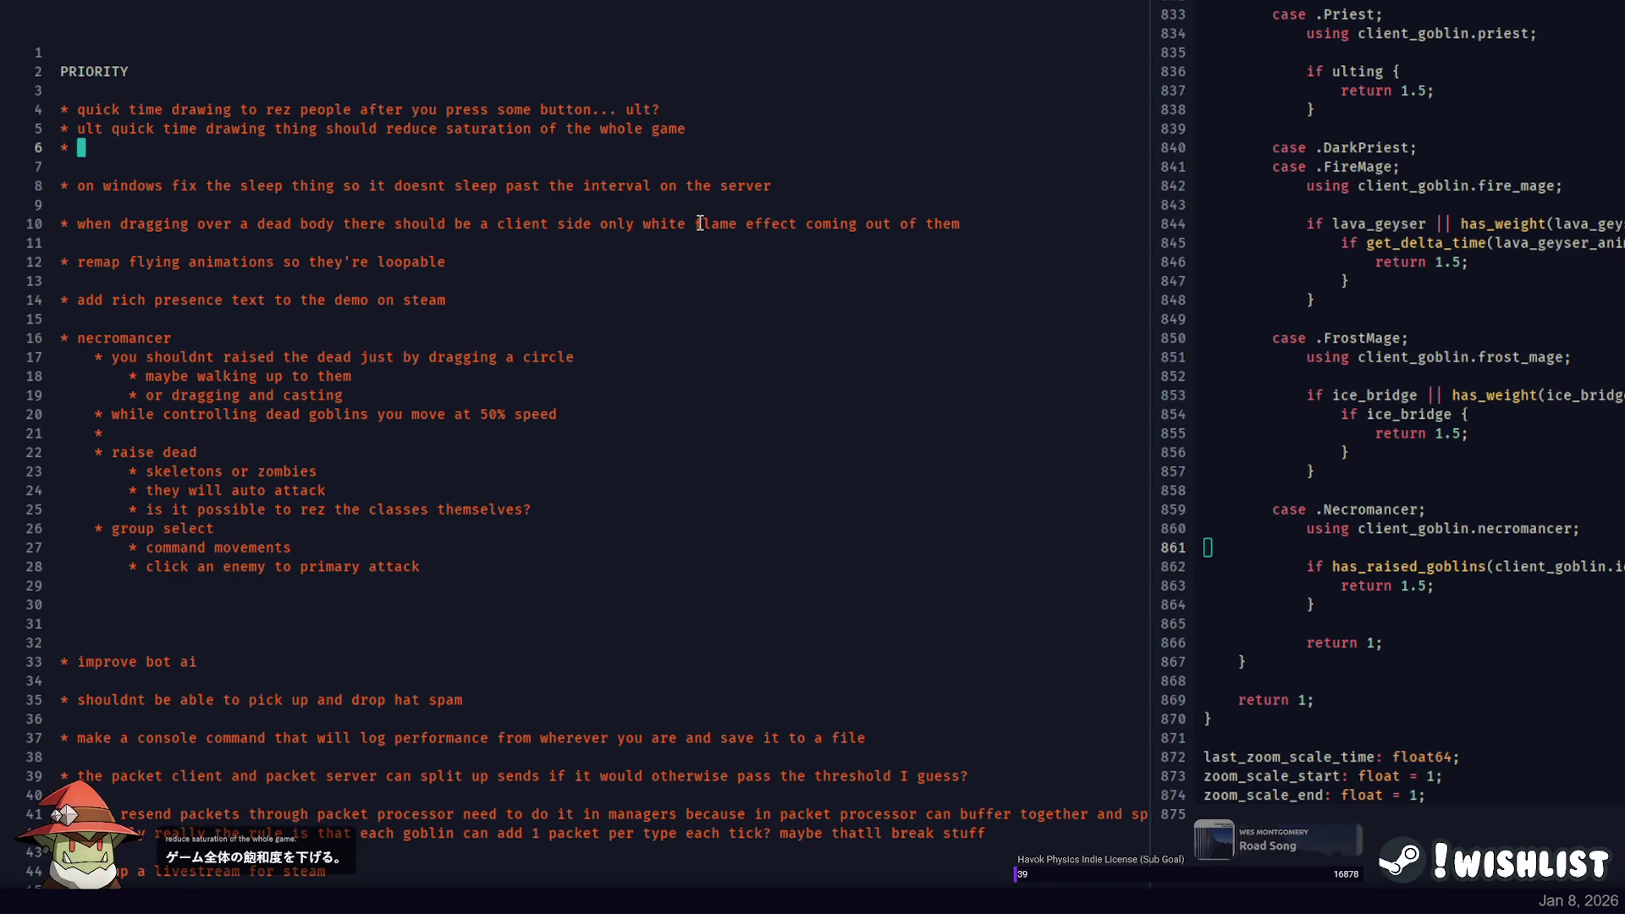
Add the note that raised goblins give a black ominous aura from them to you, for everyone.
{"action": "key", "text": "BackSpace"}
{"action": "key", "text": "BackSpace"}
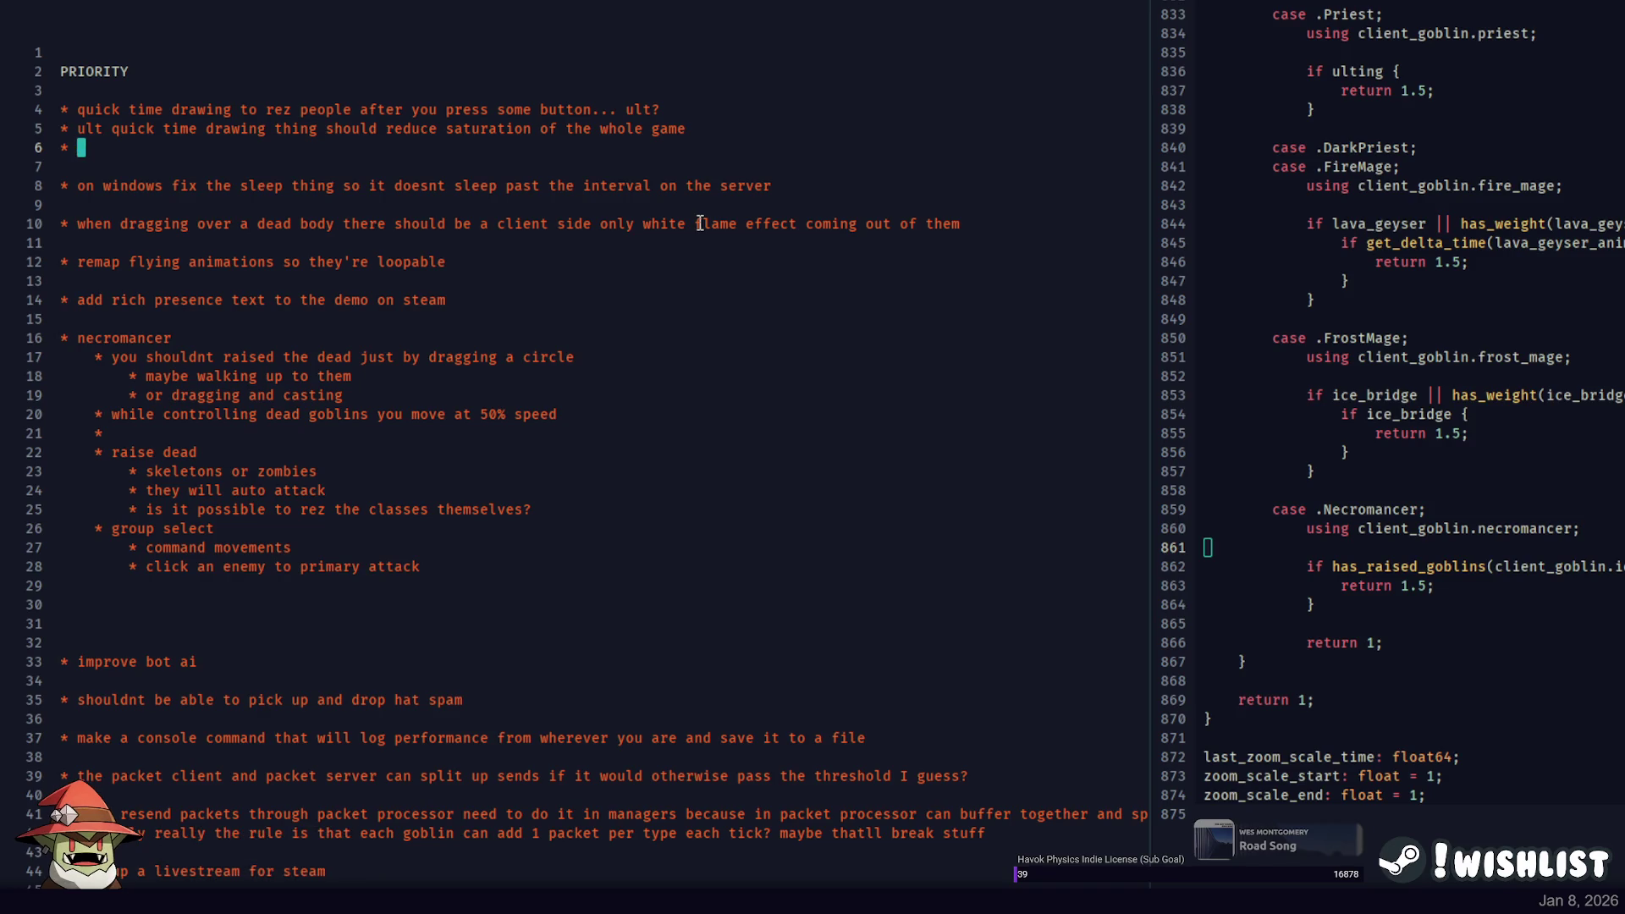
{"action": "type", "text": "raised goblins should have a black ominous aura thing "}
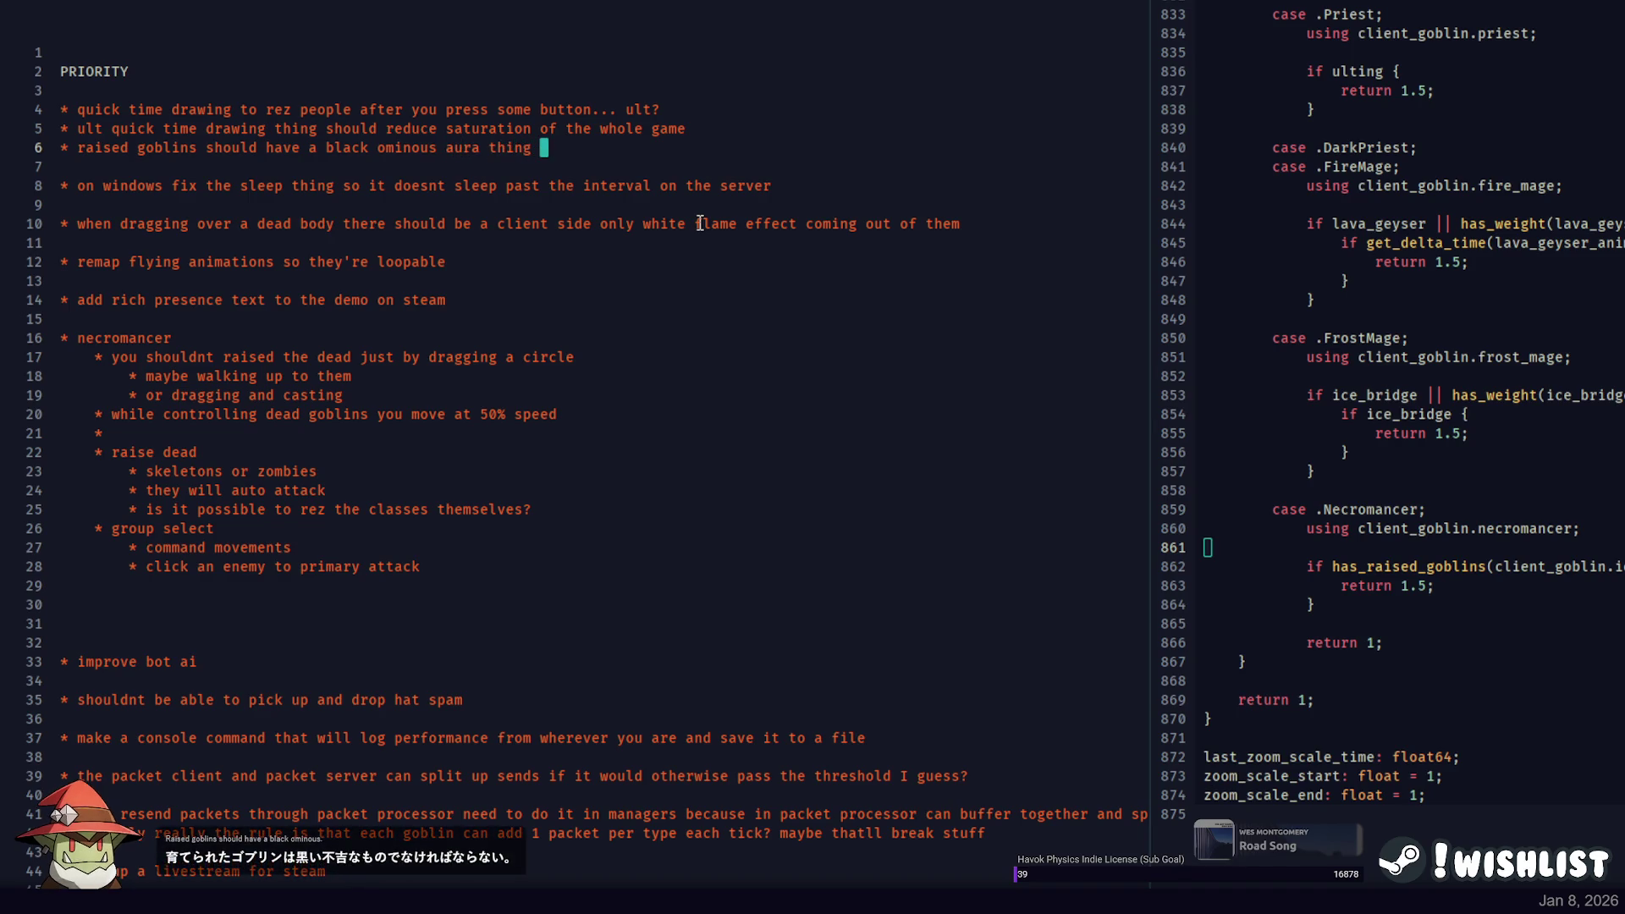
{"action": "type", "text": "going from their"}
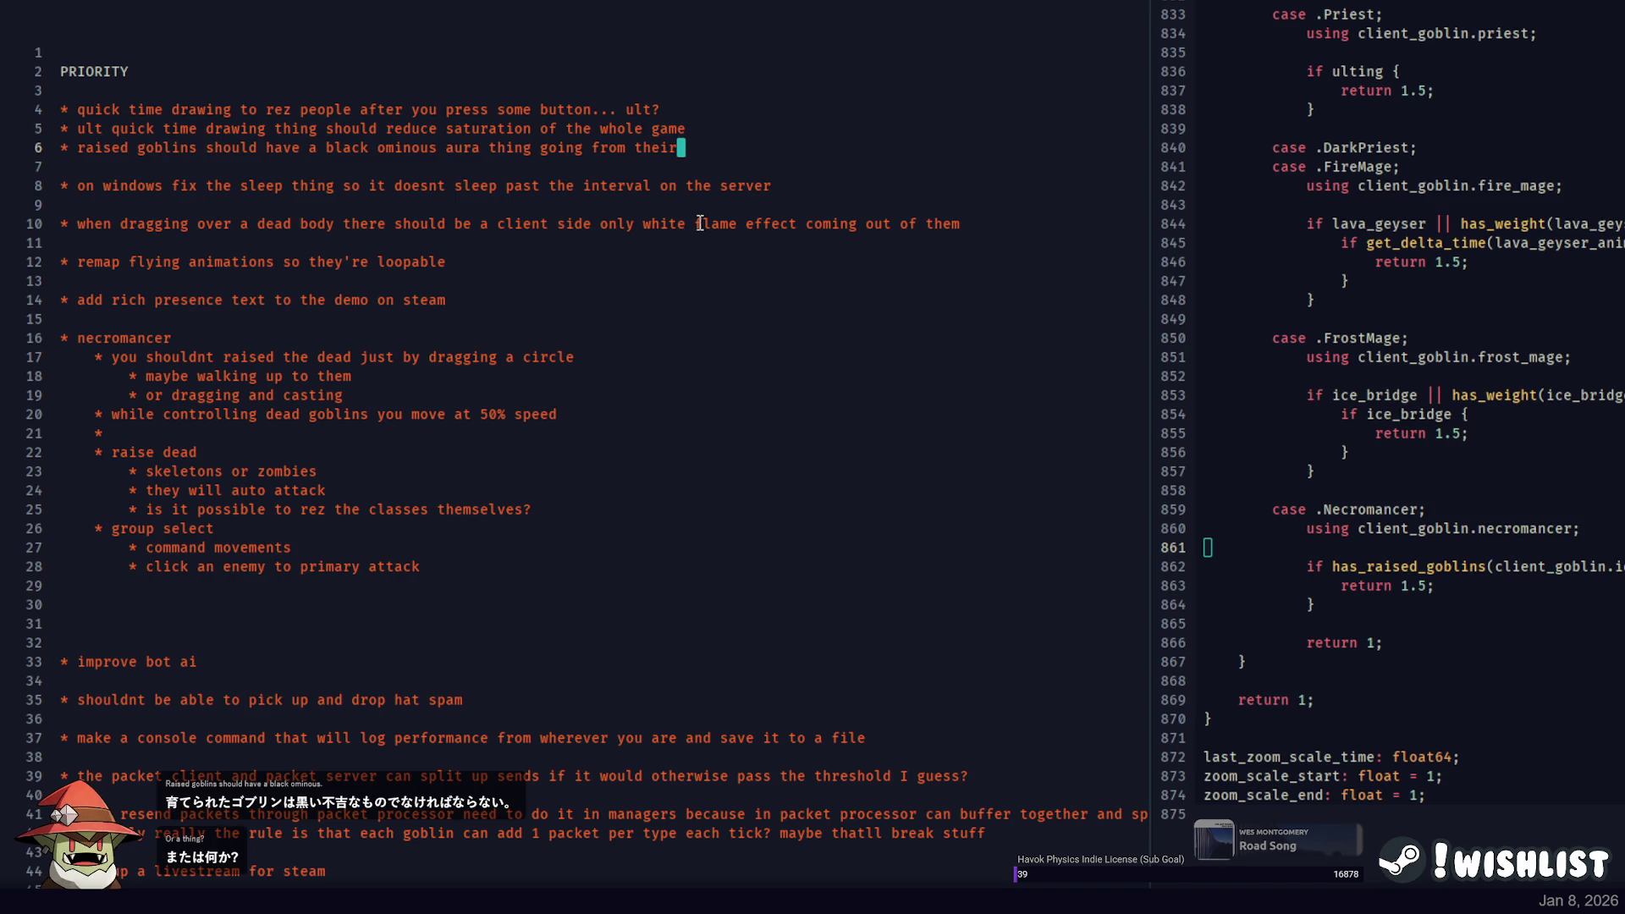
{"action": "key", "text": "BackSpace"}
{"action": "key", "text": "BackSpace"}
{"action": "type", "text": "m to"}
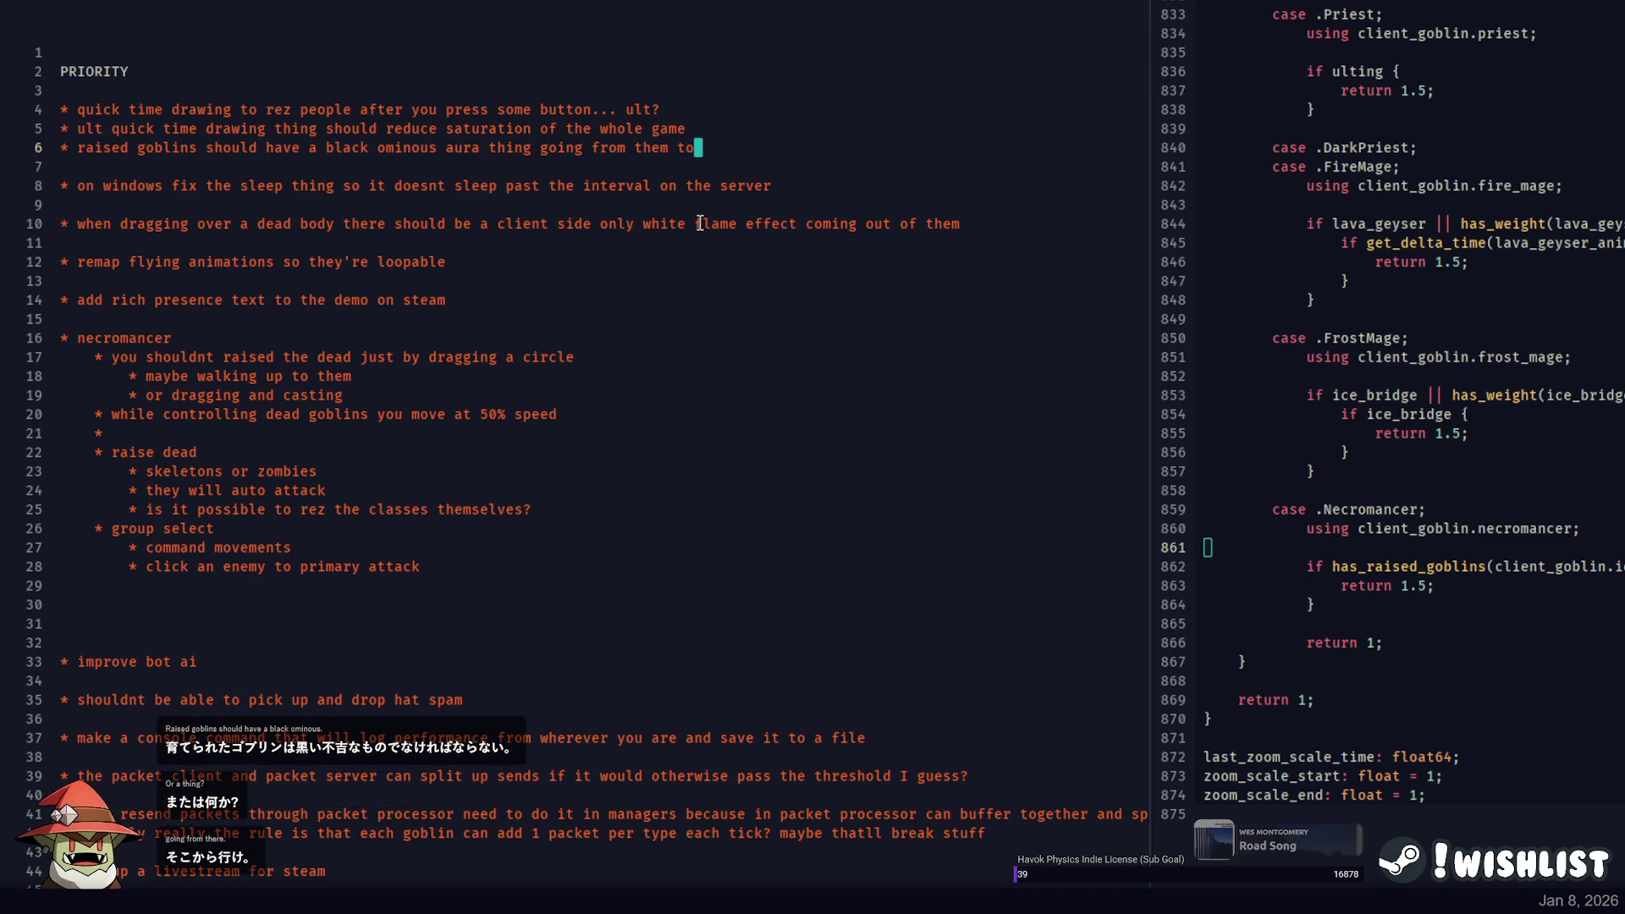
{"action": "type", "text": " you (for everyone)"}
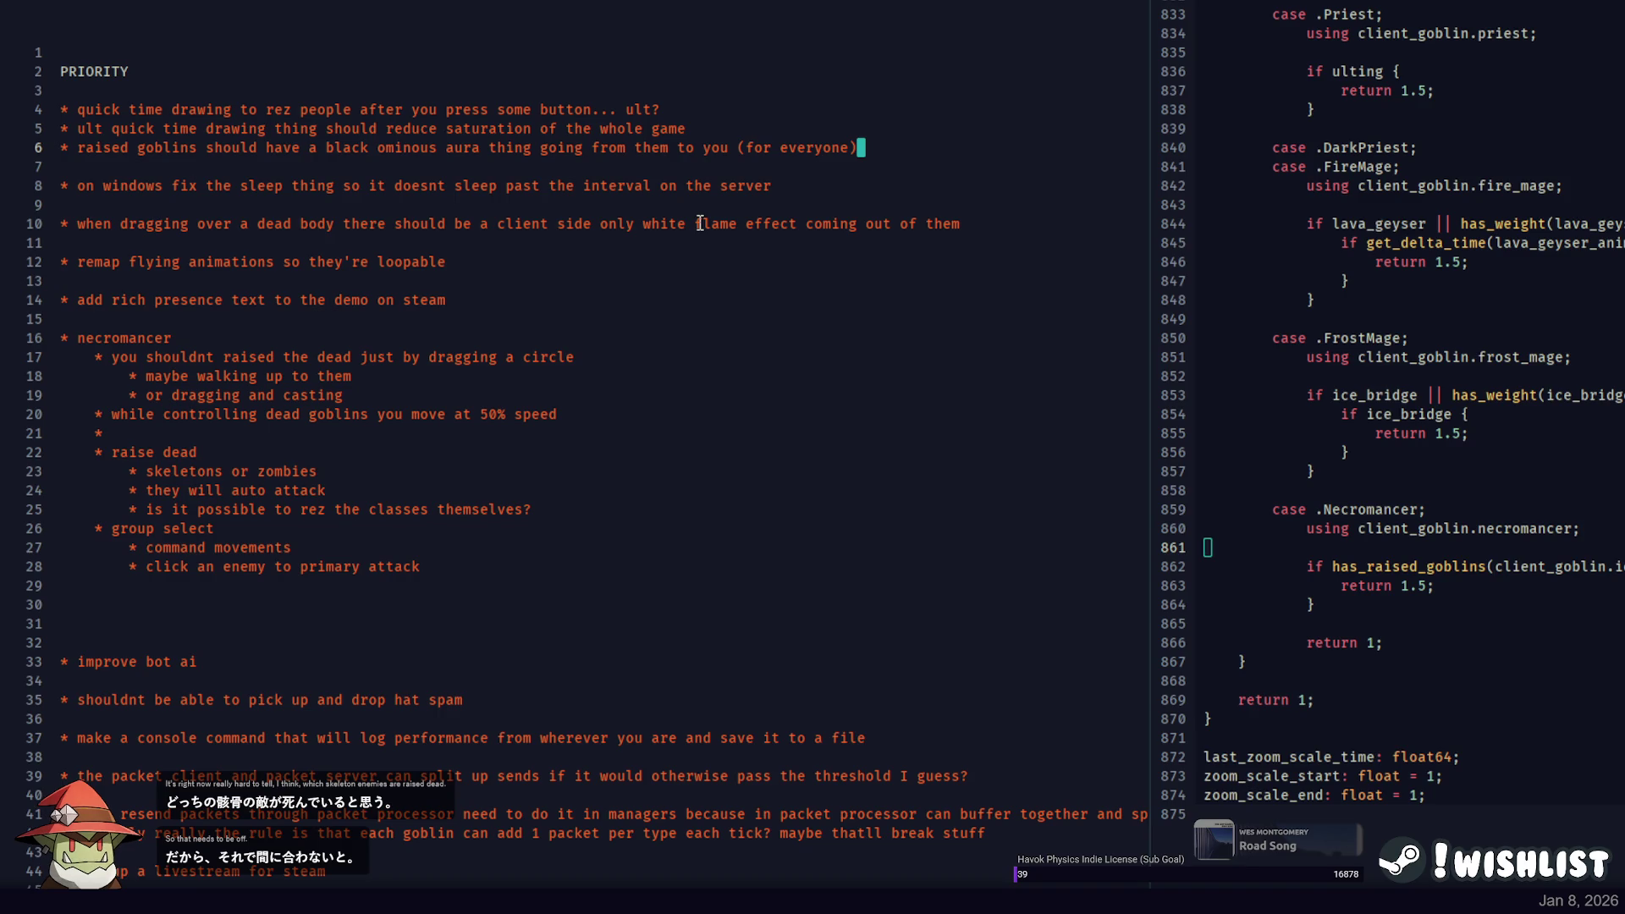
{"action": "key", "text": "Return"}
{"action": "key", "text": "Return"}
{"action": "key", "text": "BackSpace"}
{"action": "key", "text": "BackSpace"}
{"action": "key", "text": "BackSpace"}
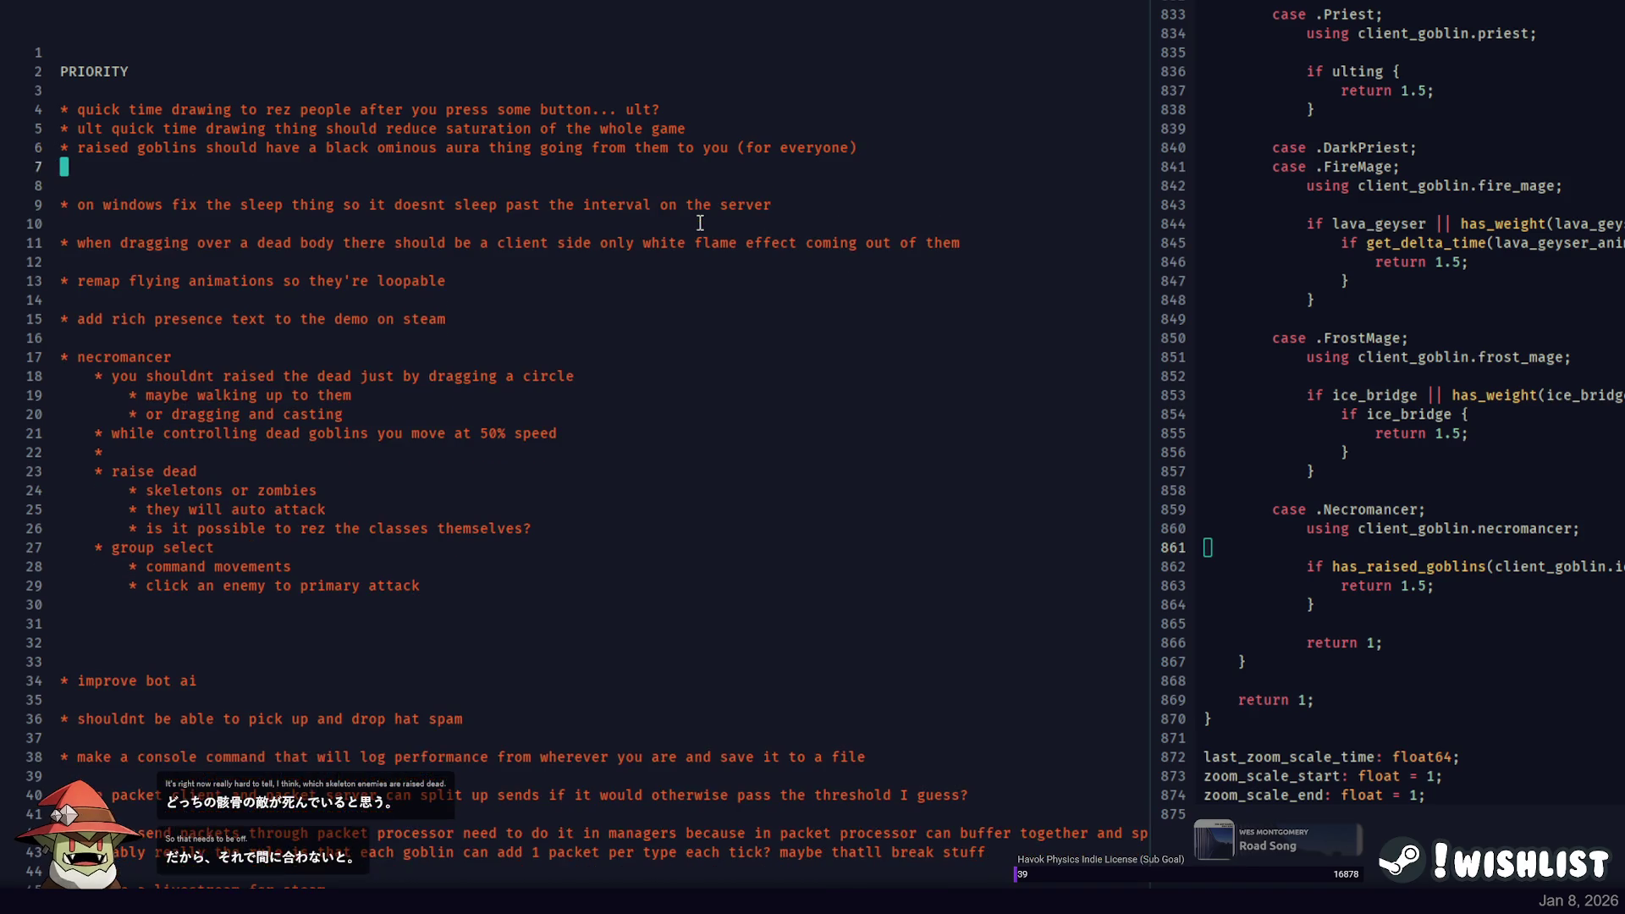
{"action": "type", "text": "* as the necromancer yo"}
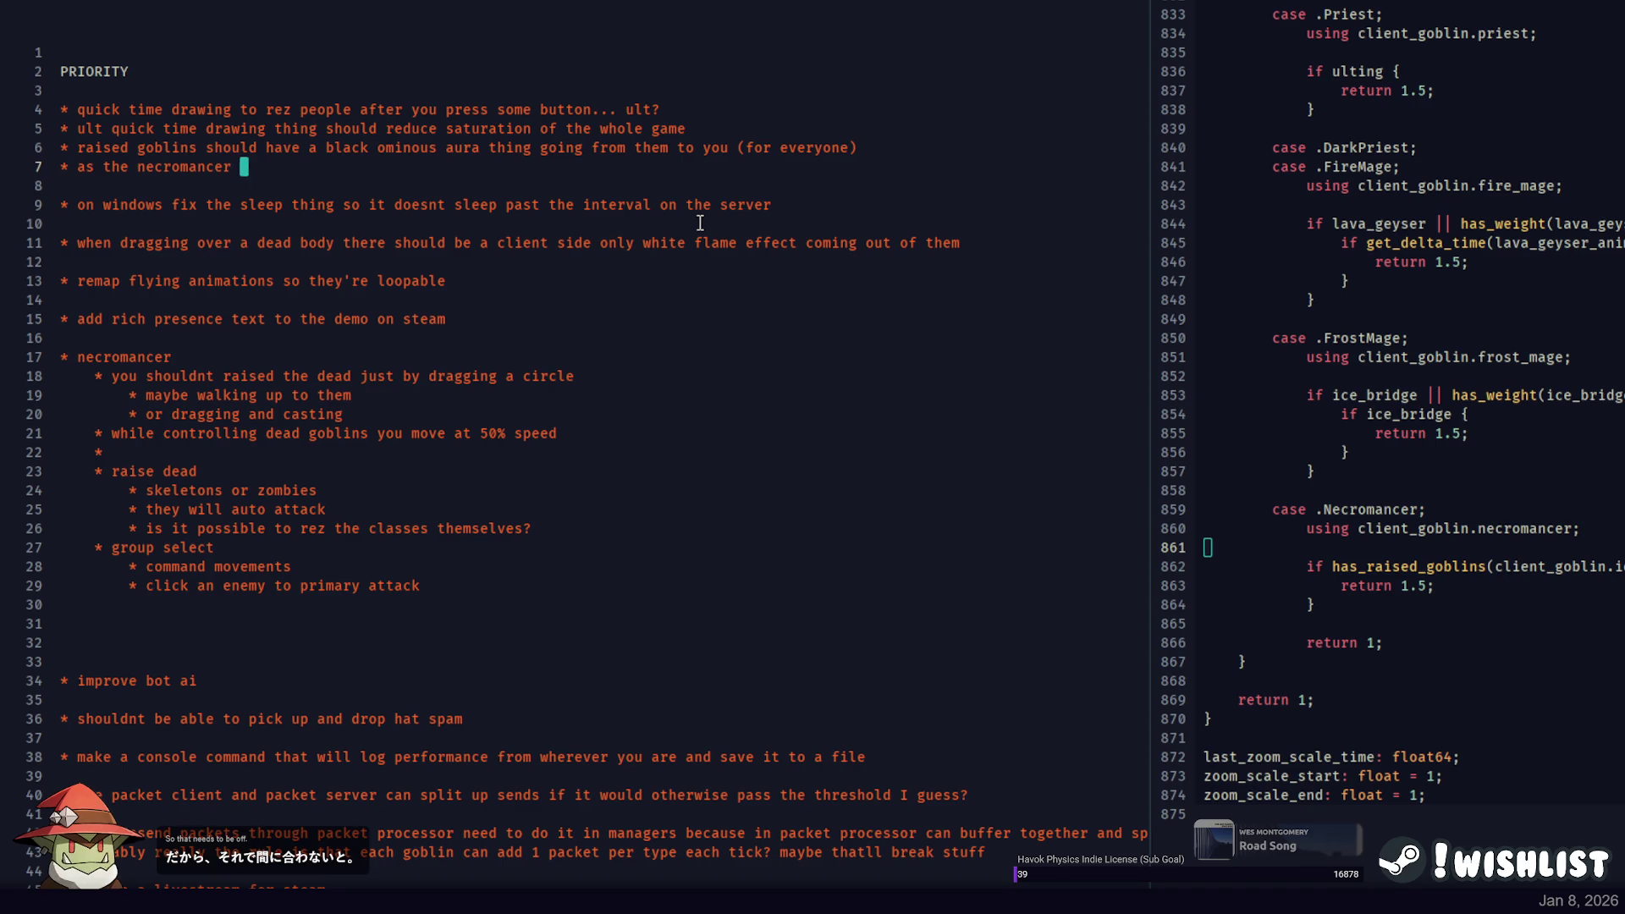
{"action": "type", "text": "u need to be able ot"}
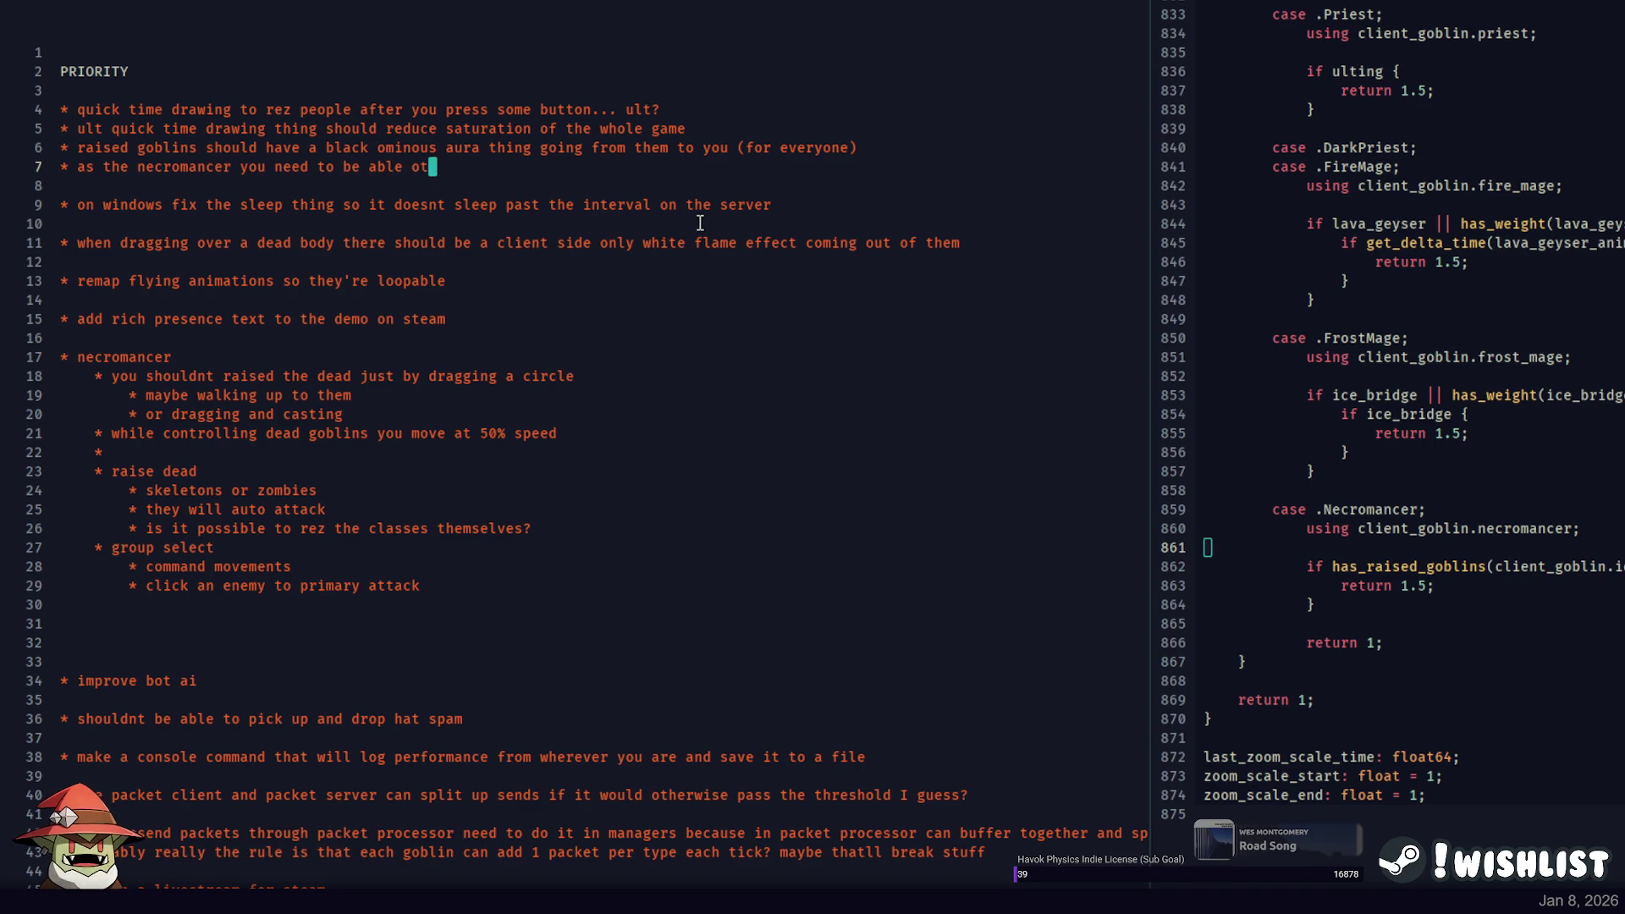
Write the note that necromancers see black-purple flames from dead bodies.
{"action": "key", "text": "BackSpace"}
{"action": "key", "text": "BackSpace"}
{"action": "type", "text": "to see "}
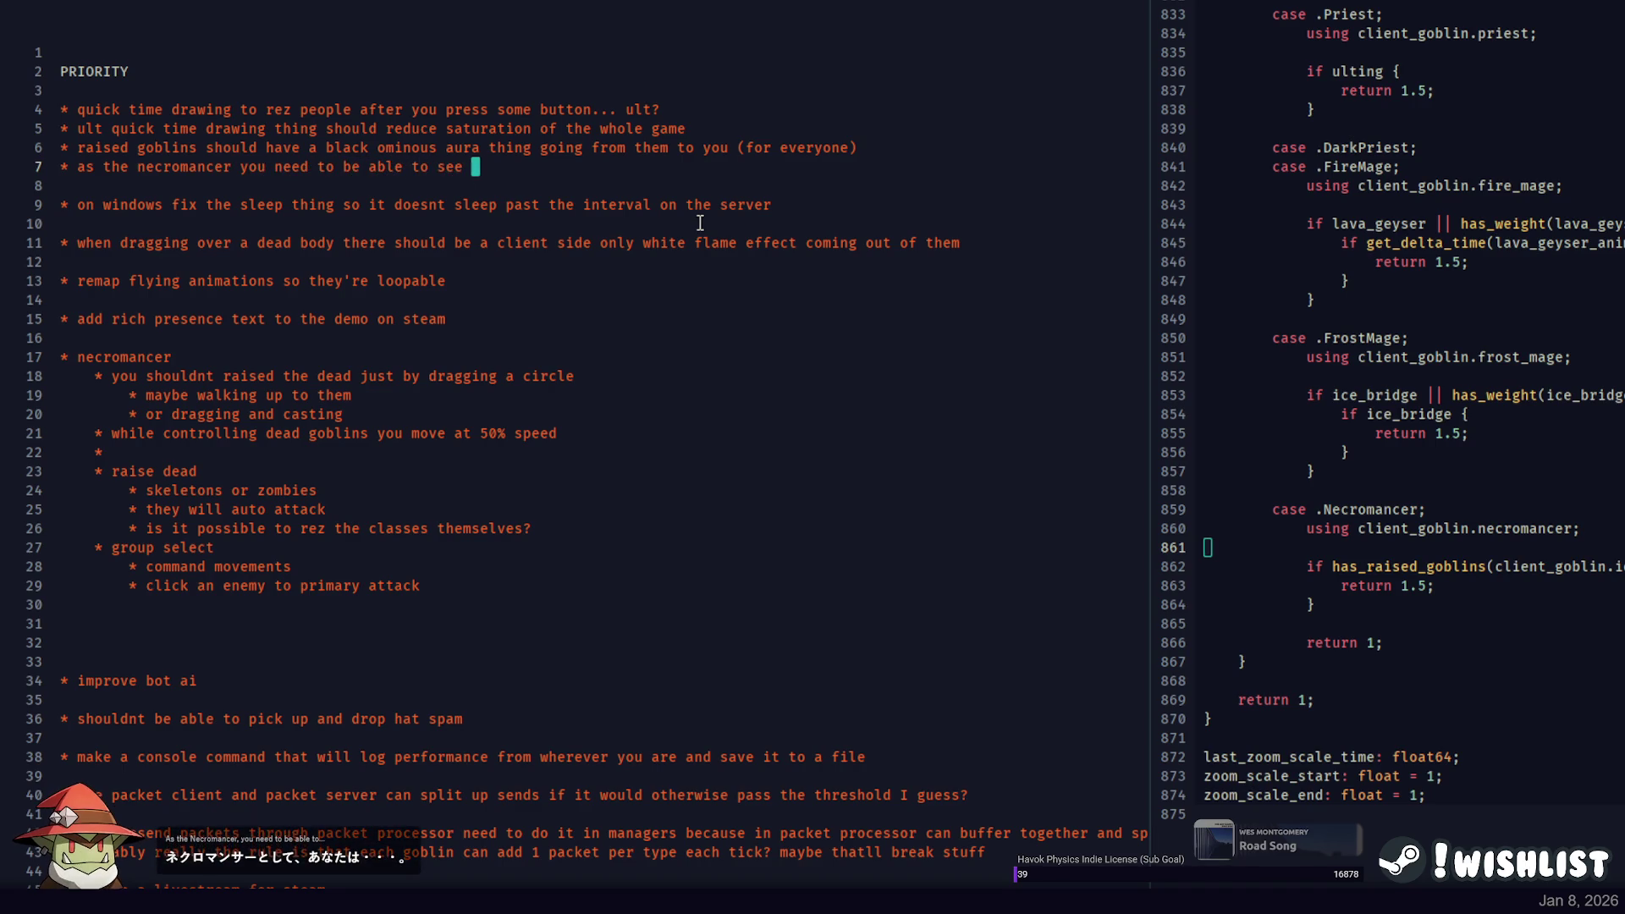
{"action": "type", "text": "black purple something flames coming out"}
{"action": "key", "text": "ctrl+BackSpace"}
{"action": "key", "text": "ctrl+BackSpace"}
{"action": "type", "text": "com"}
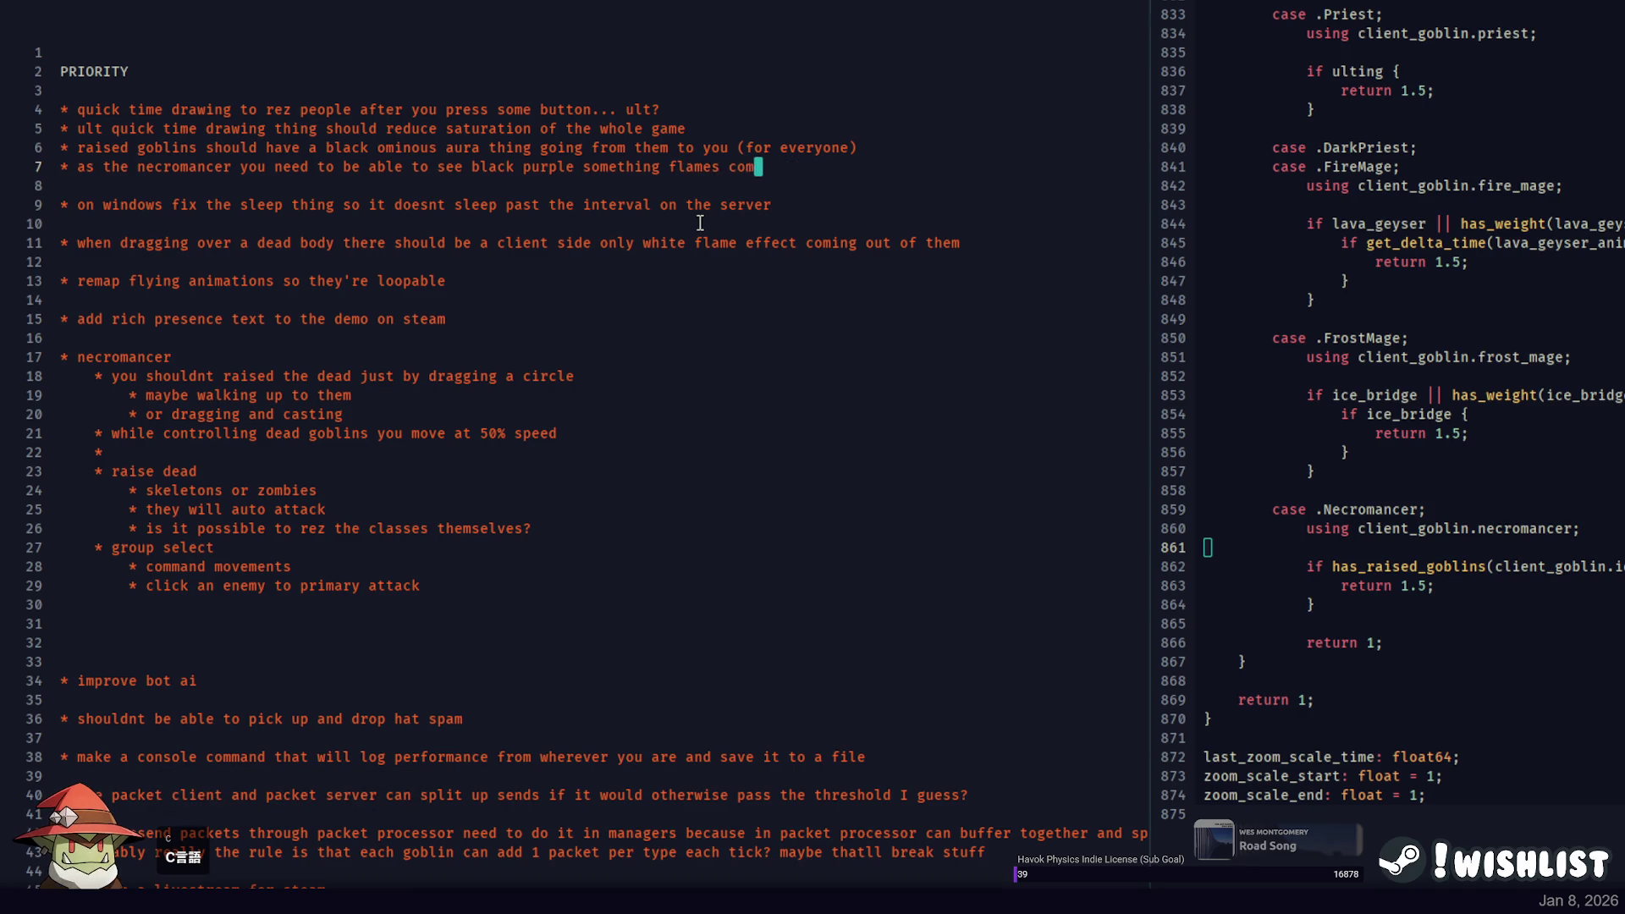
{"action": "type", "text": "ing out of dead bodies"}
{"action": "key", "text": "Return"}
{"action": "type", "text": "* "}
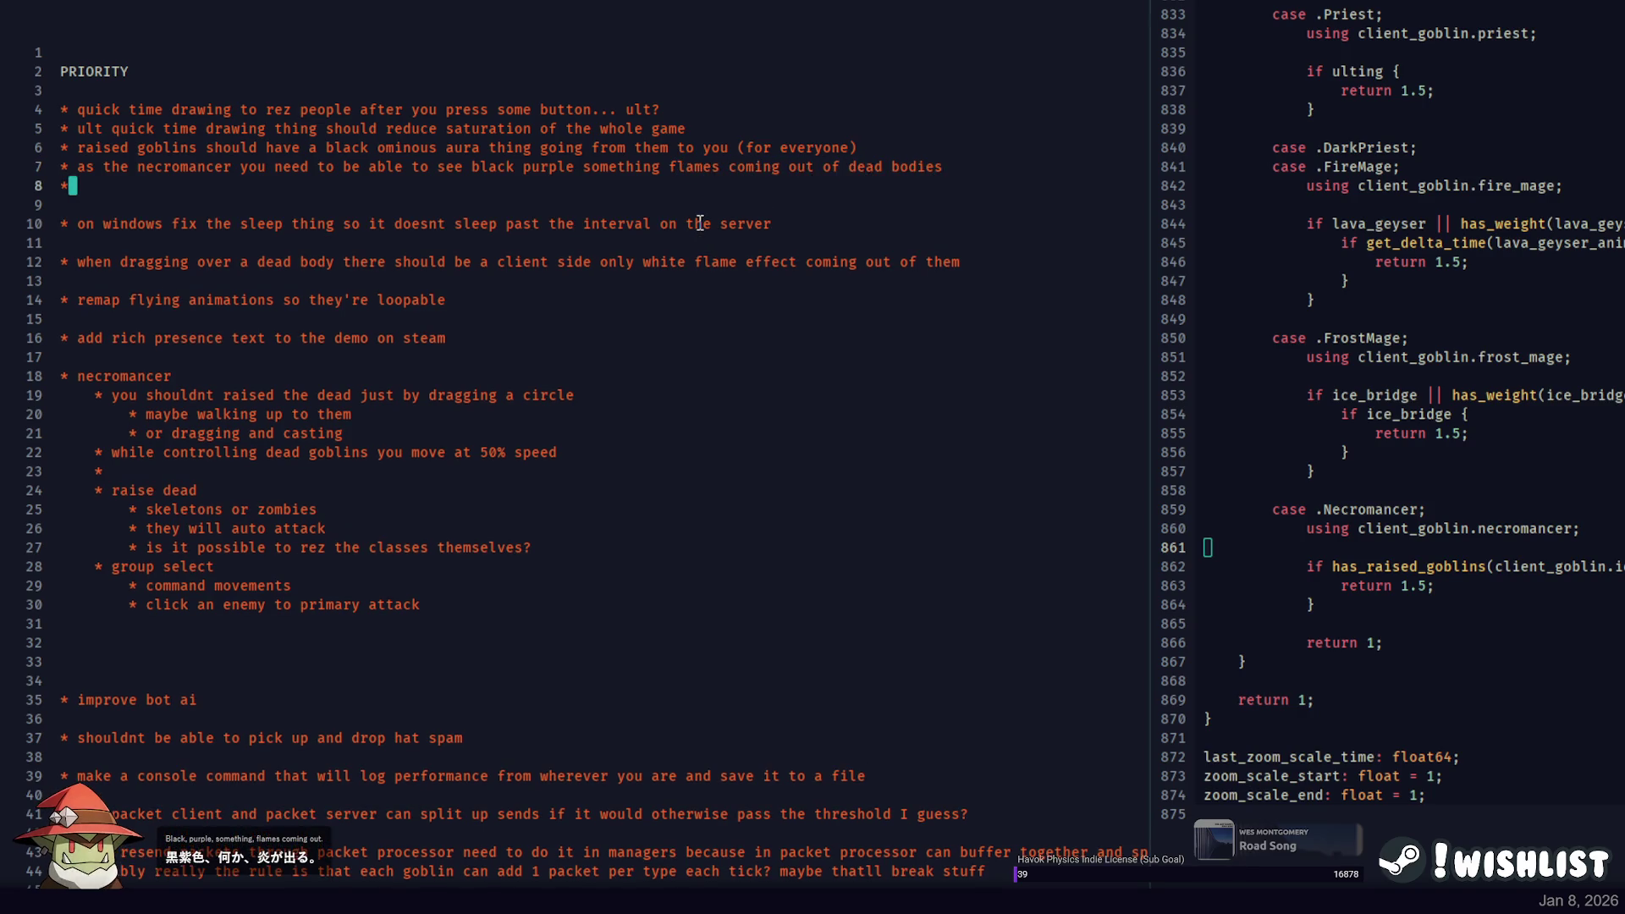
{"action": "type", "text": "need to decide"}
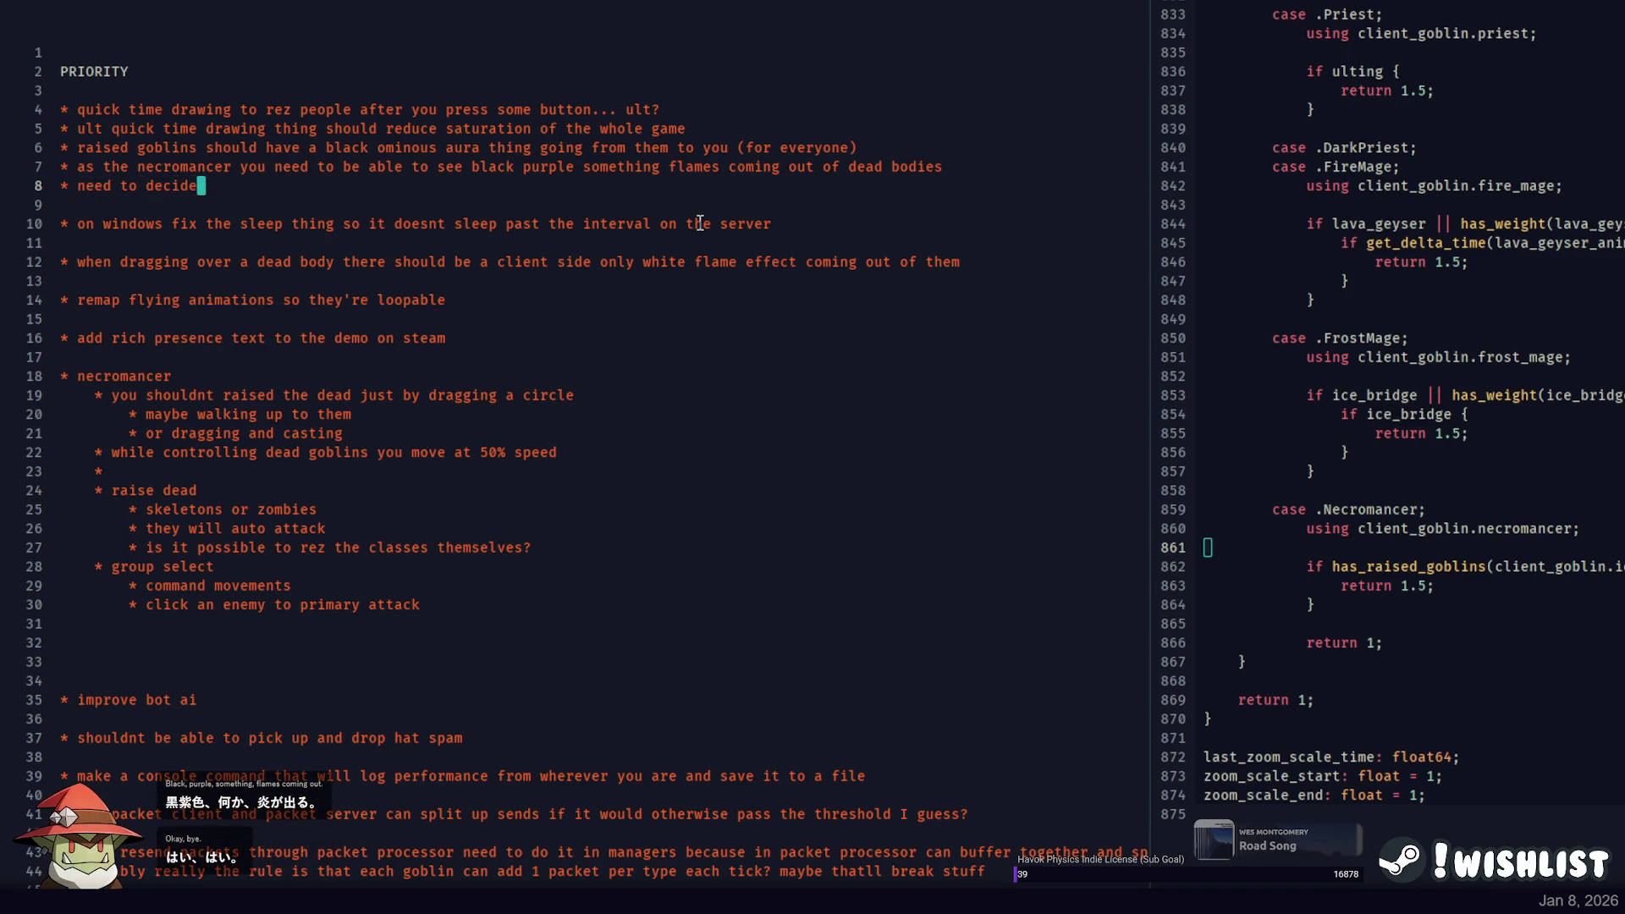
{"action": "type", "text": " what the diffesre"}
Write the note about deciding how dead goblins differ from dead skeletons, with an indented sub-point started.
{"action": "key", "text": "ctrl+BackSpace"}
{"action": "type", "text": "difference is between "}
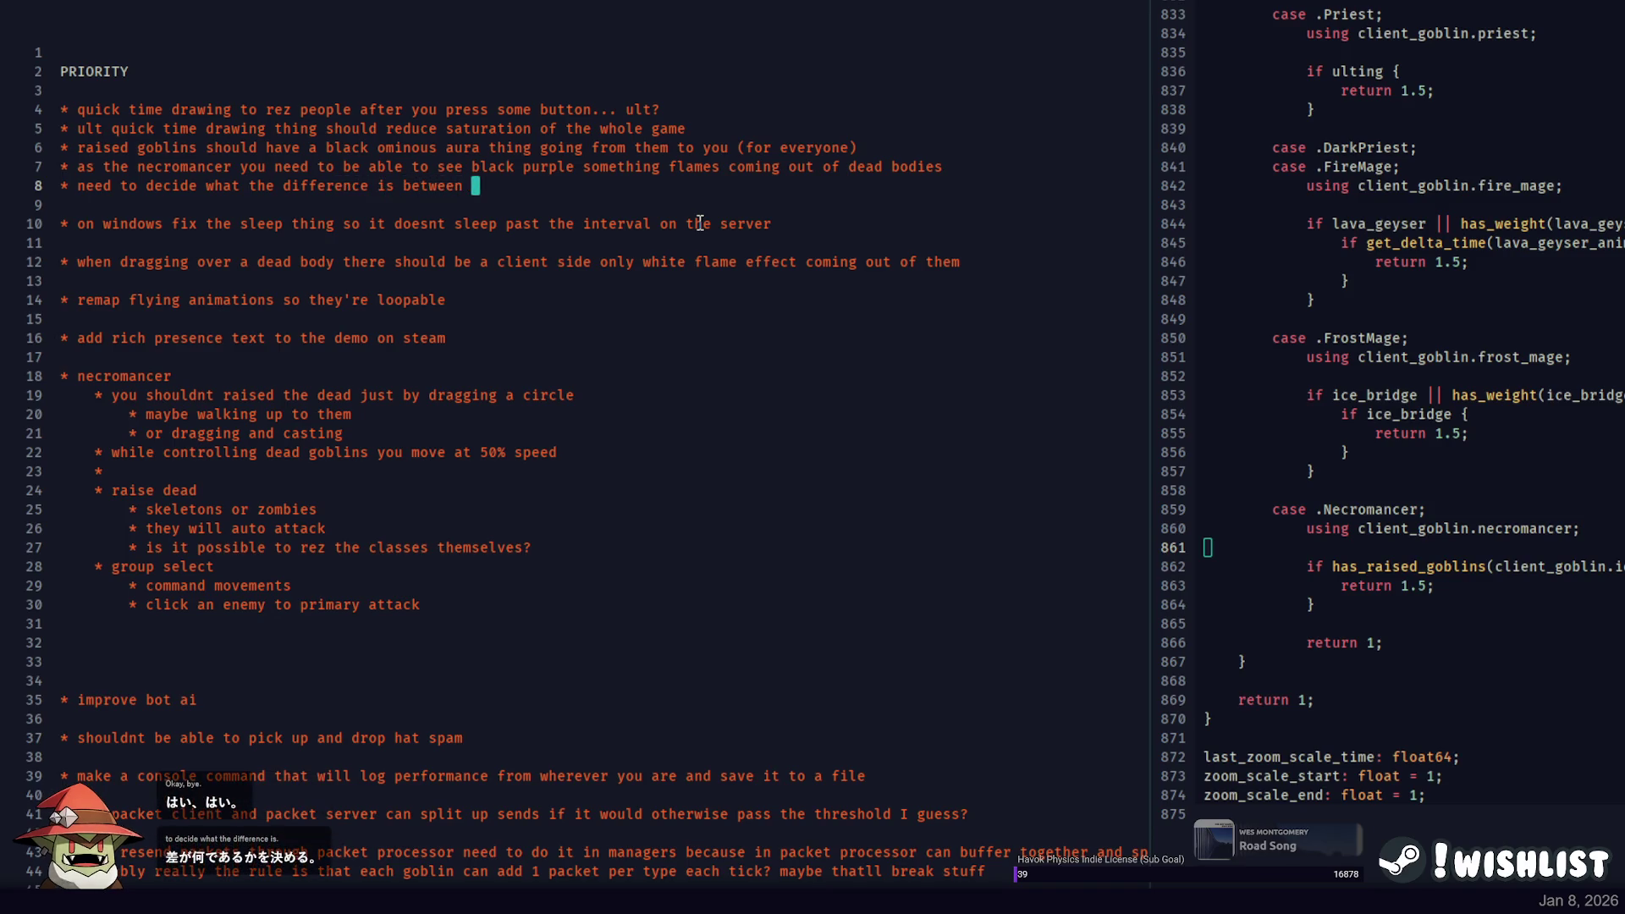
{"action": "type", "text": "dead goblins and dead skeletons"}
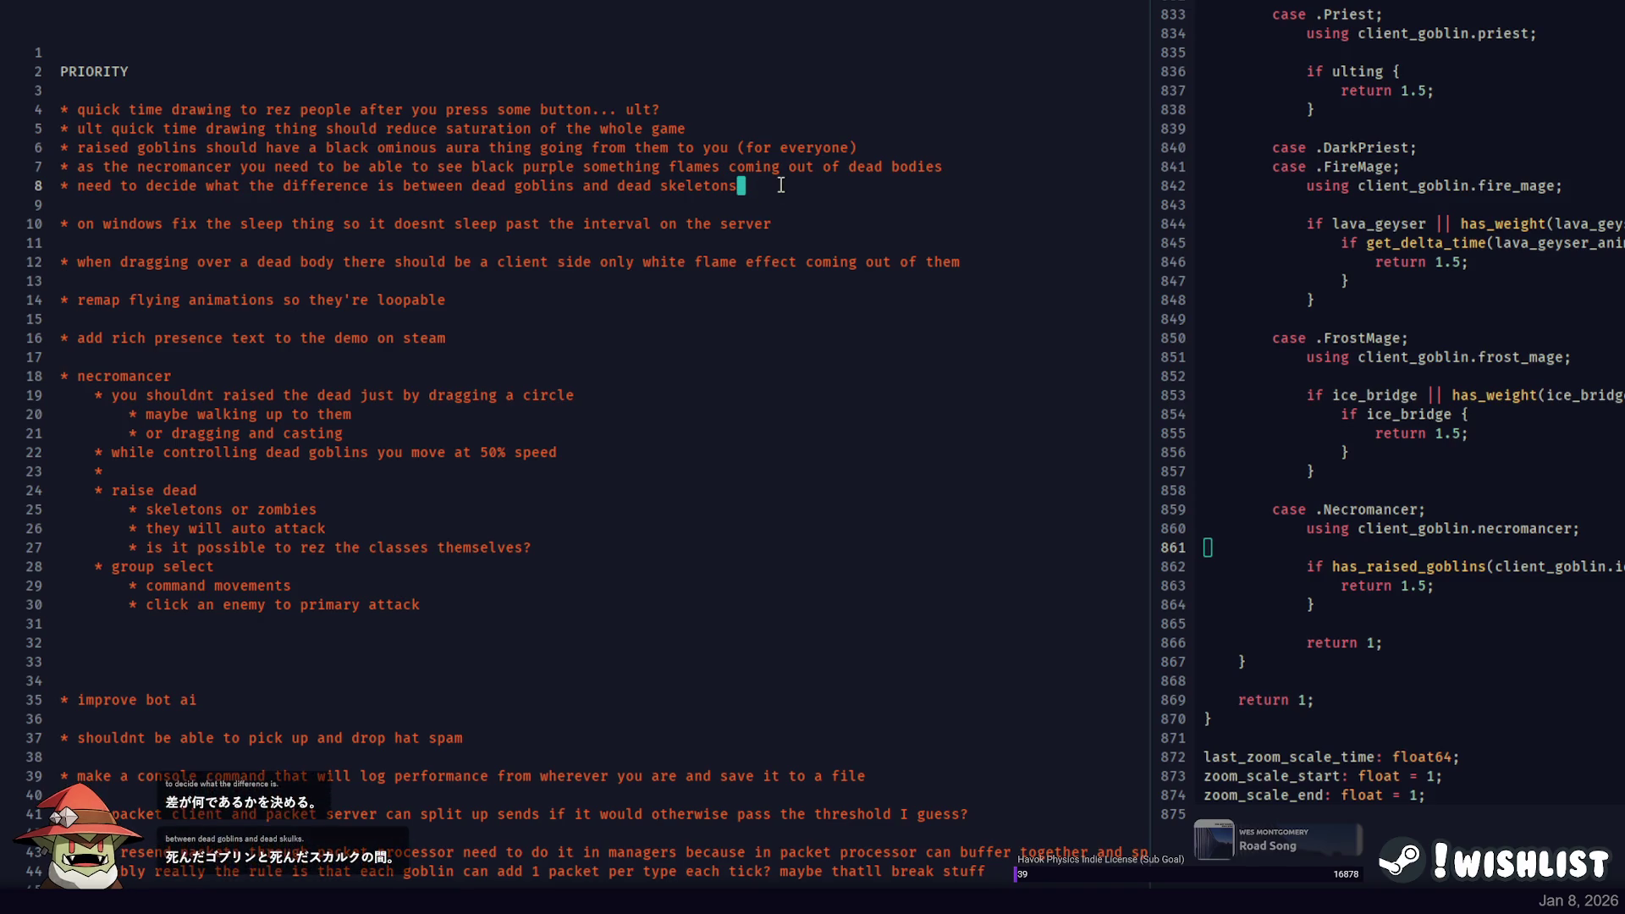
{"action": "key", "text": "Return"}
{"action": "key", "text": "Tab"}
{"action": "type", "text": "("}
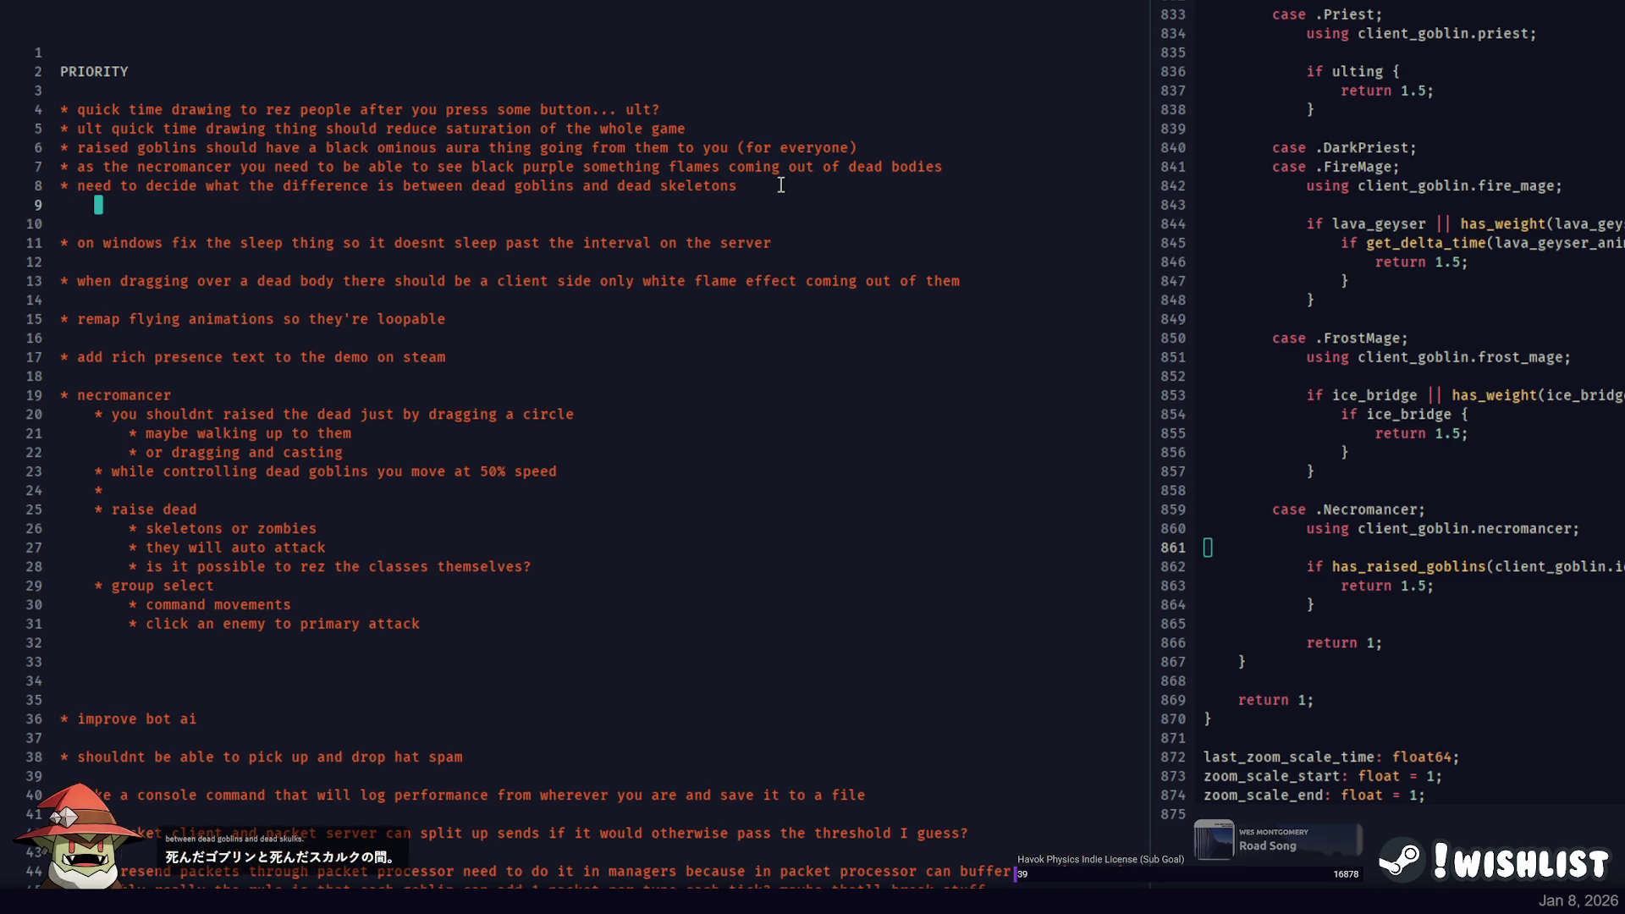
{"action": "type", "text": "youc an"}
Add sub-points: only unharvested dead goblins can be raised, and raised goblins die as skeletons.
{"action": "key", "text": "BackSpace"}
{"action": "key", "text": "BackSpace"}
{"action": "type", "text": "can only rez dead gobli"}
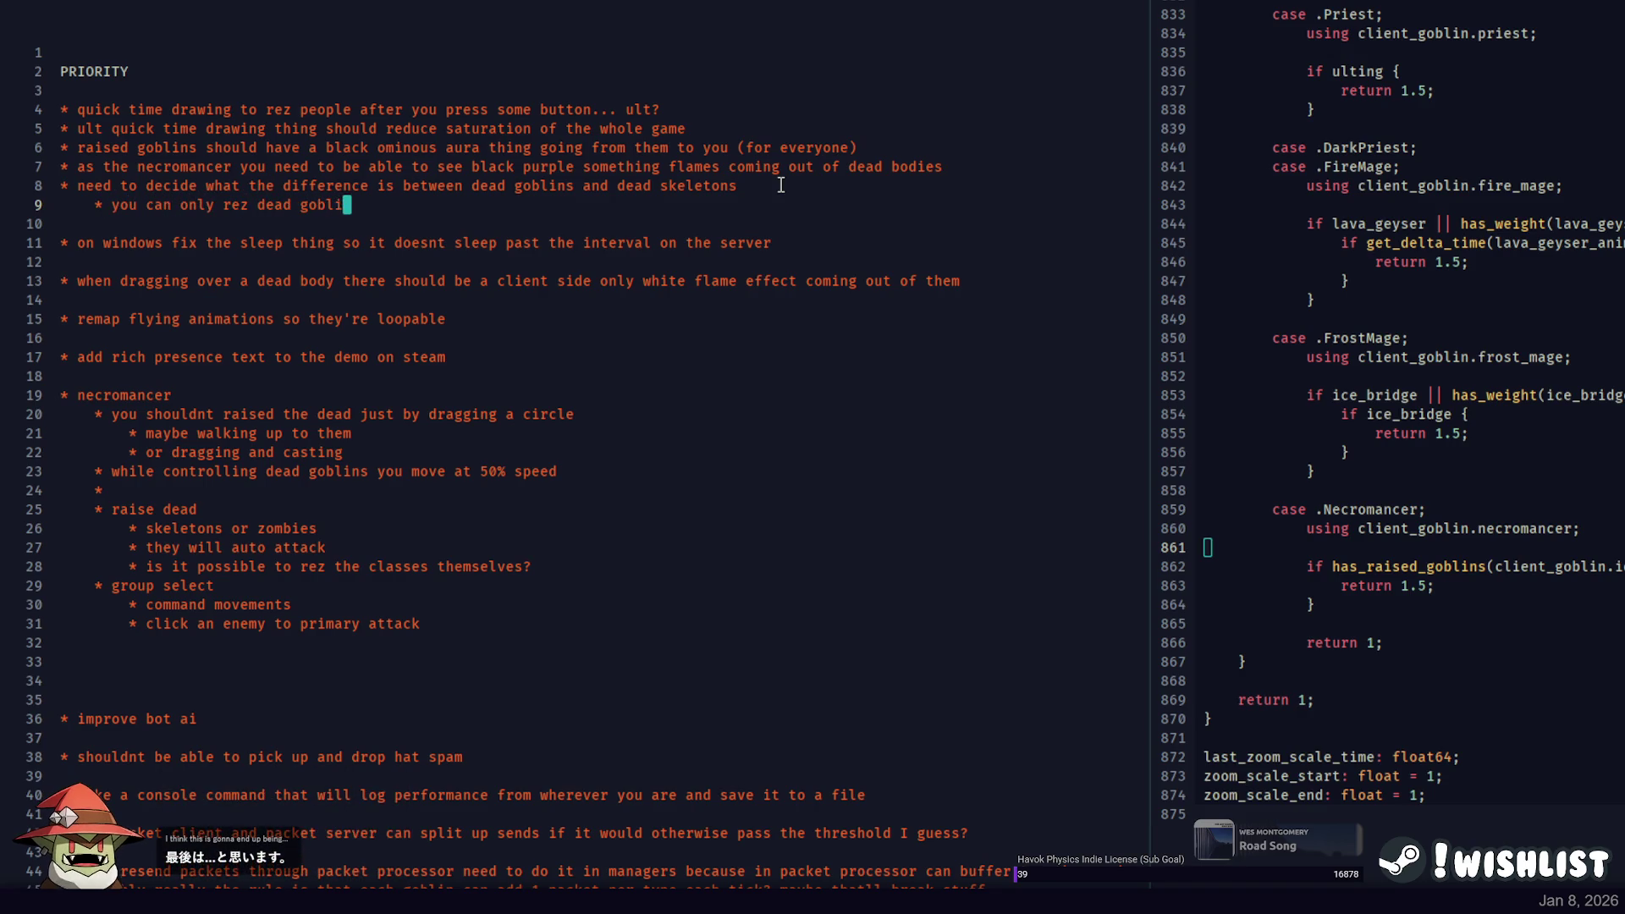
{"action": "type", "text": "ns, not harvested"}
{"action": "key", "text": "Return"}
{"action": "type", "text": "when a "}
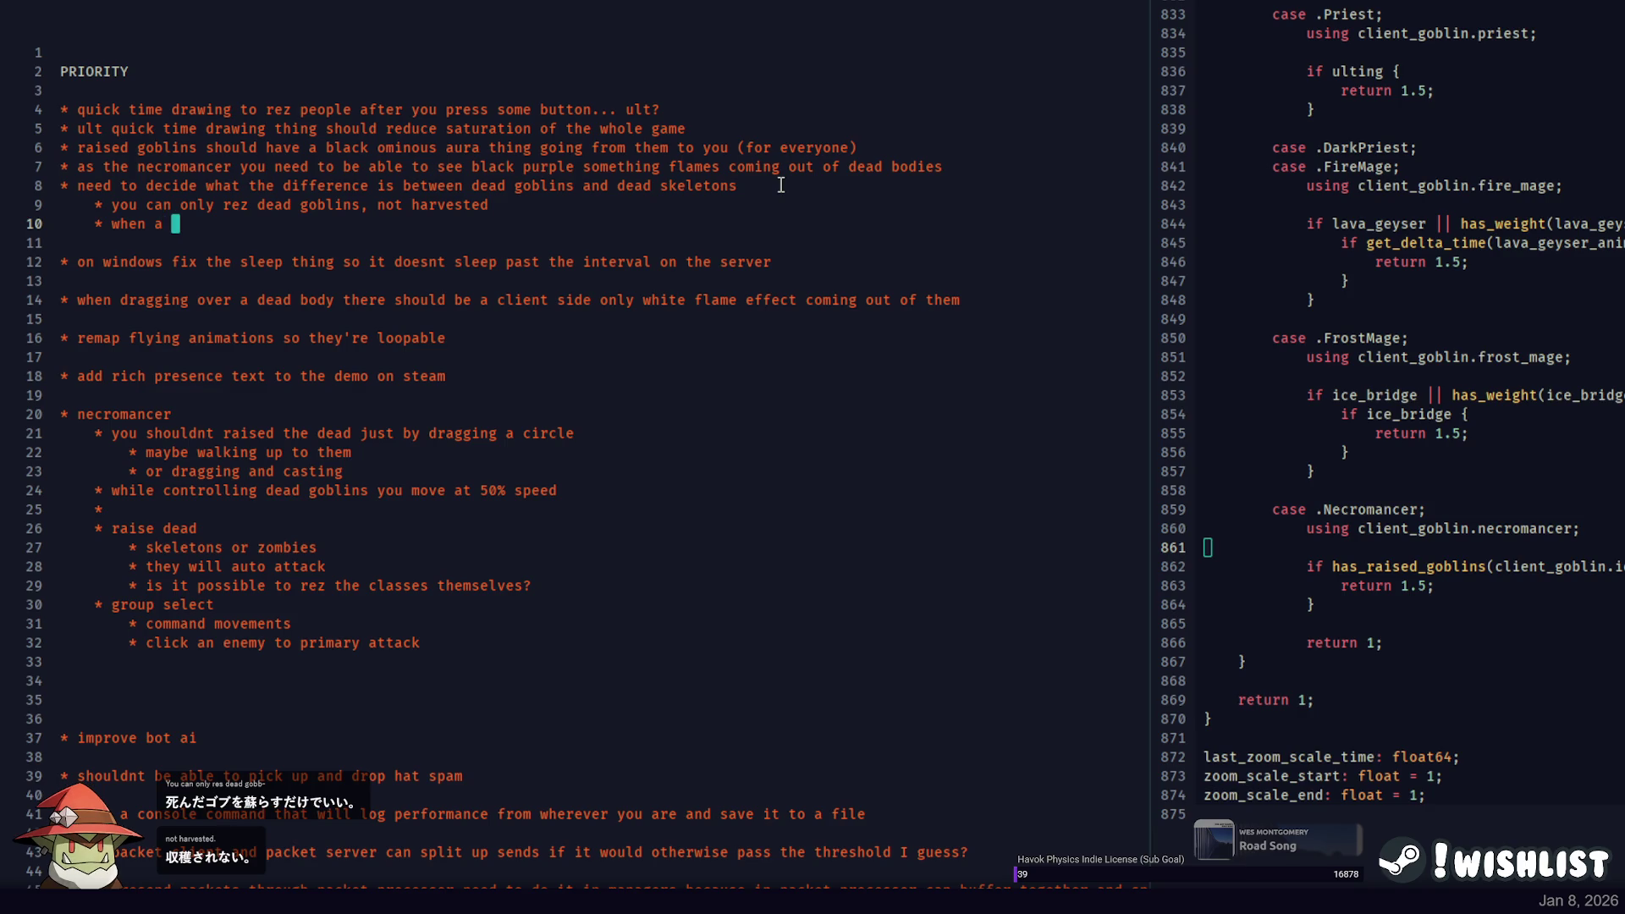
{"action": "type", "text": "raized goblin dies he dies "}
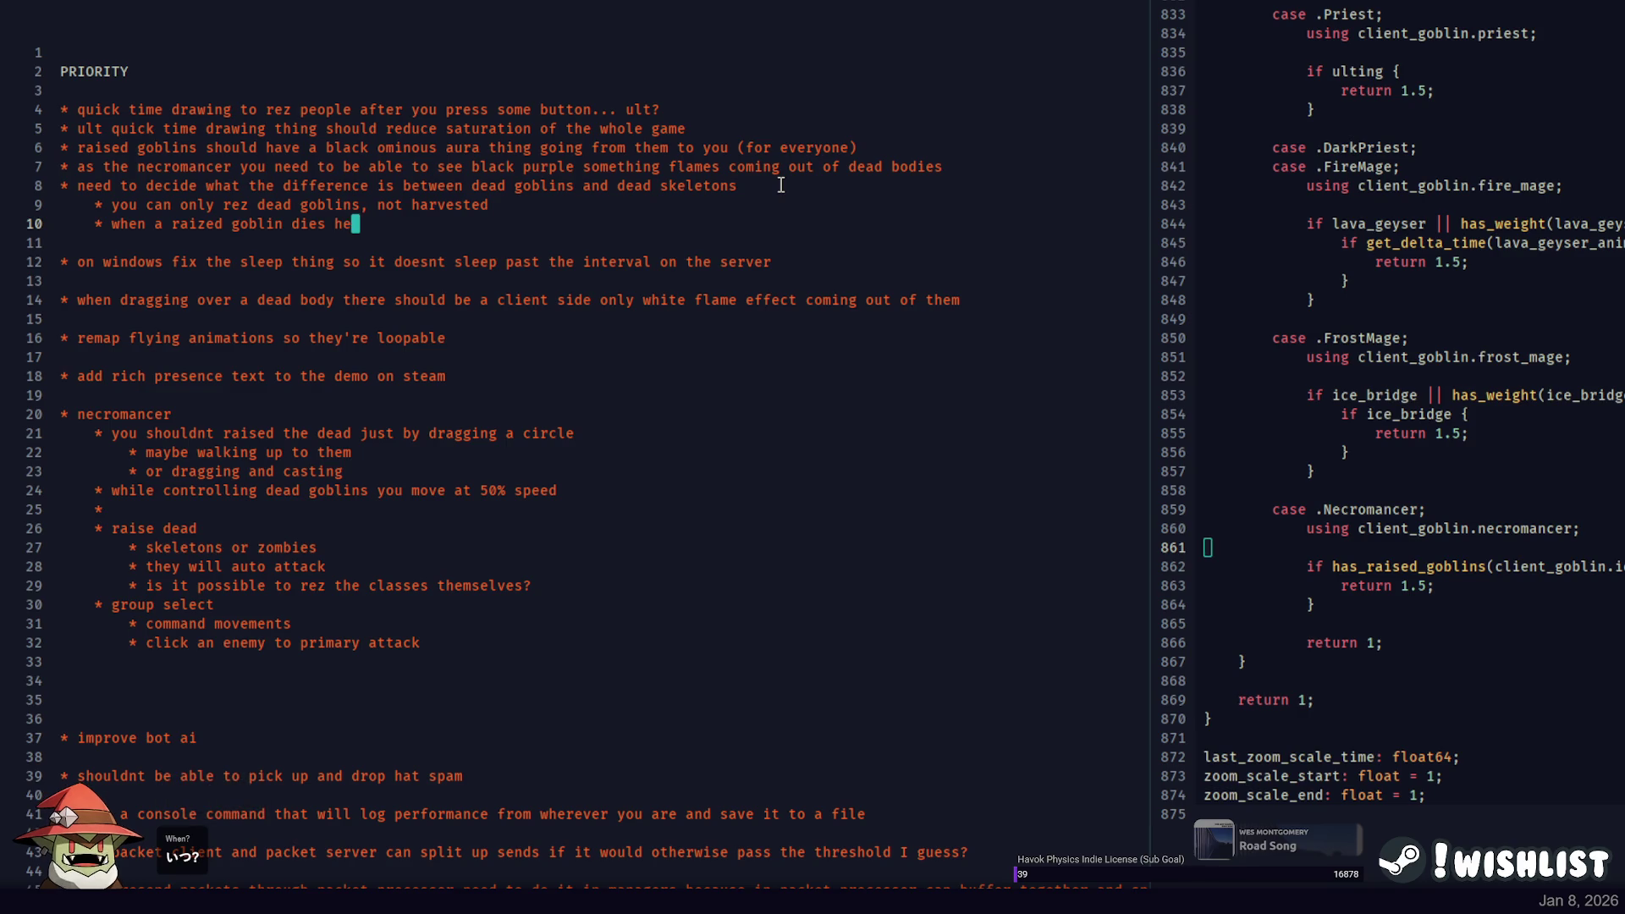
{"action": "type", "text": "as a skeleton"}
{"action": "key", "text": "shift+Up"}
{"action": "key", "text": "shift+Up"}
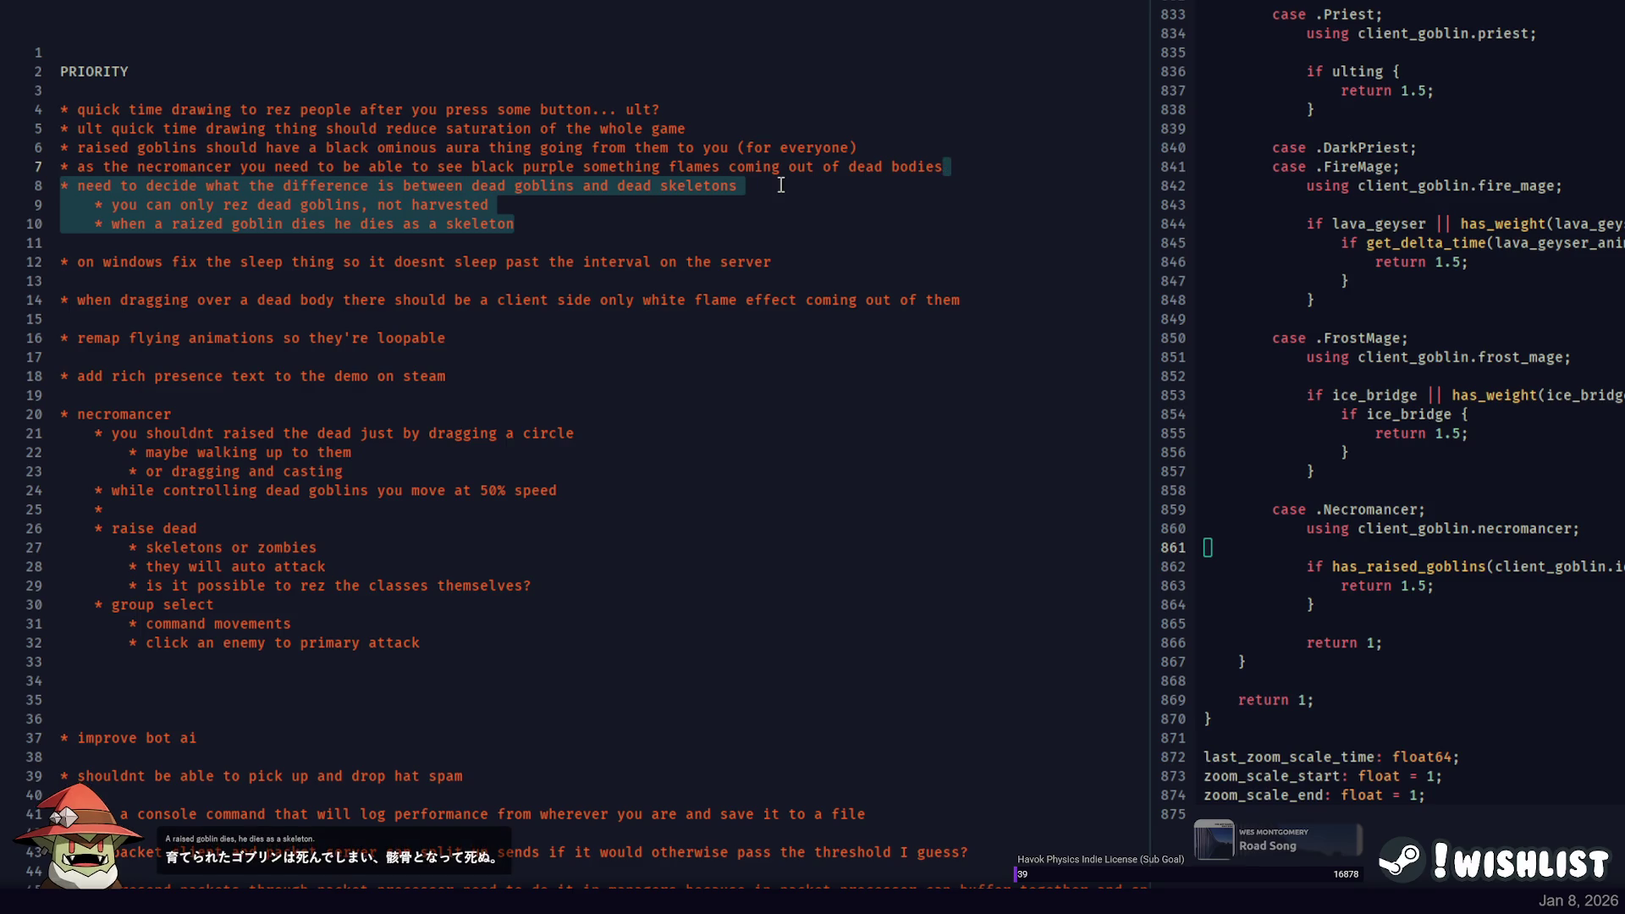
{"action": "left_click", "coordinate": [860, 194]}
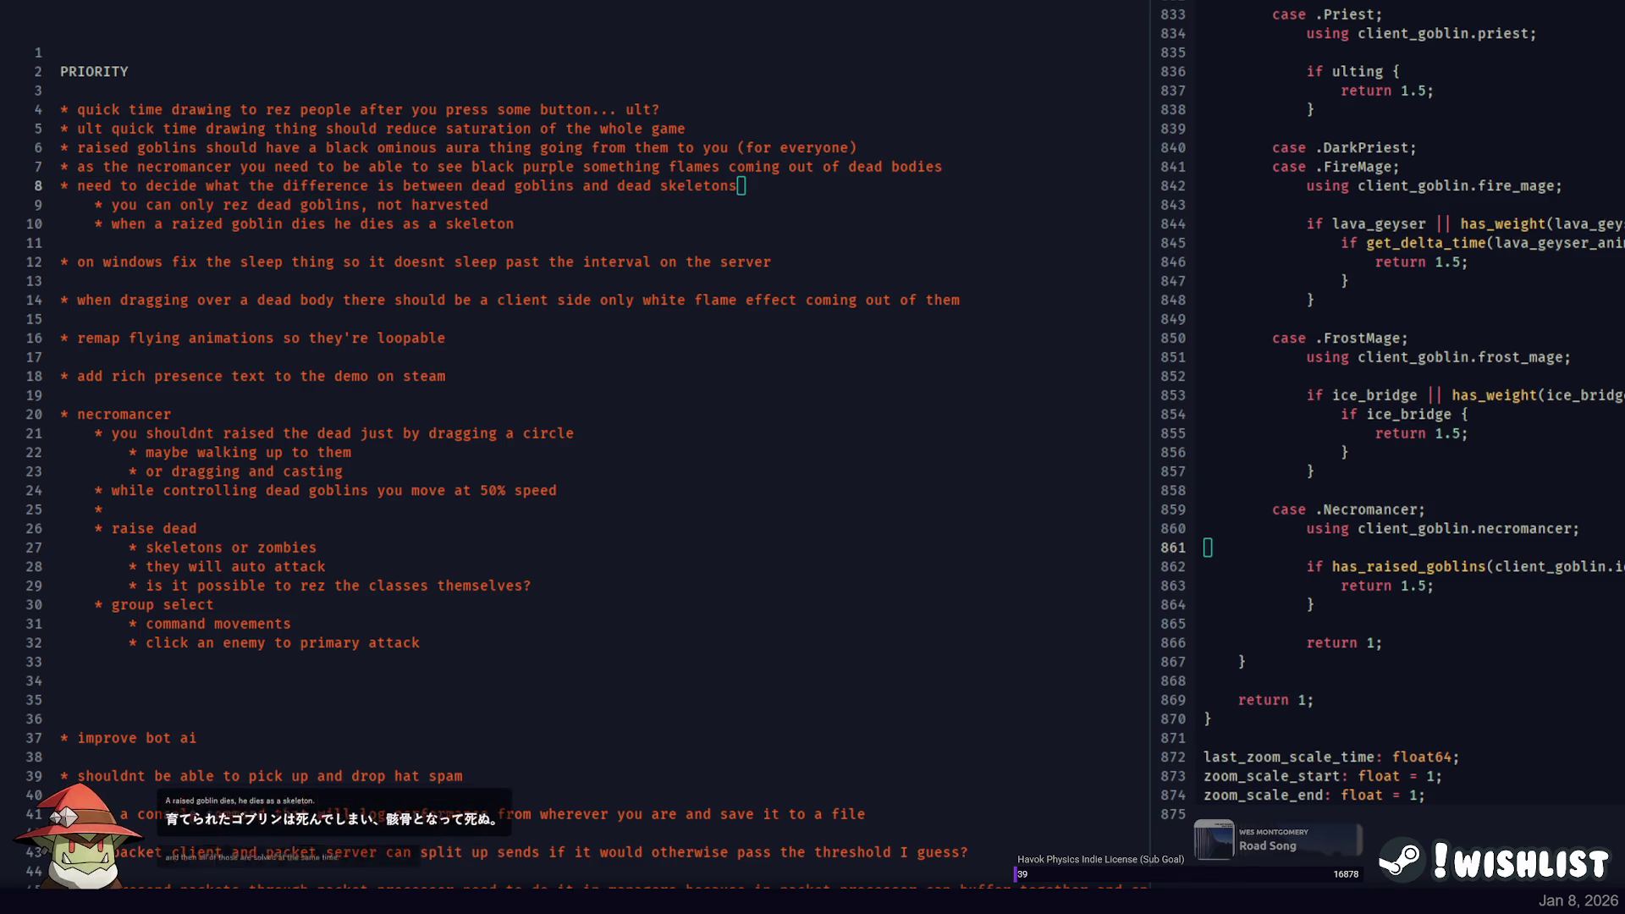
Switch to PowerShell and run git status on the repository.
{"action": "key", "text": "alt+Tab"}
{"action": "type", "text": "git statu"}
{"action": "key", "text": "Return"}
{"action": "type", "text": "git"}
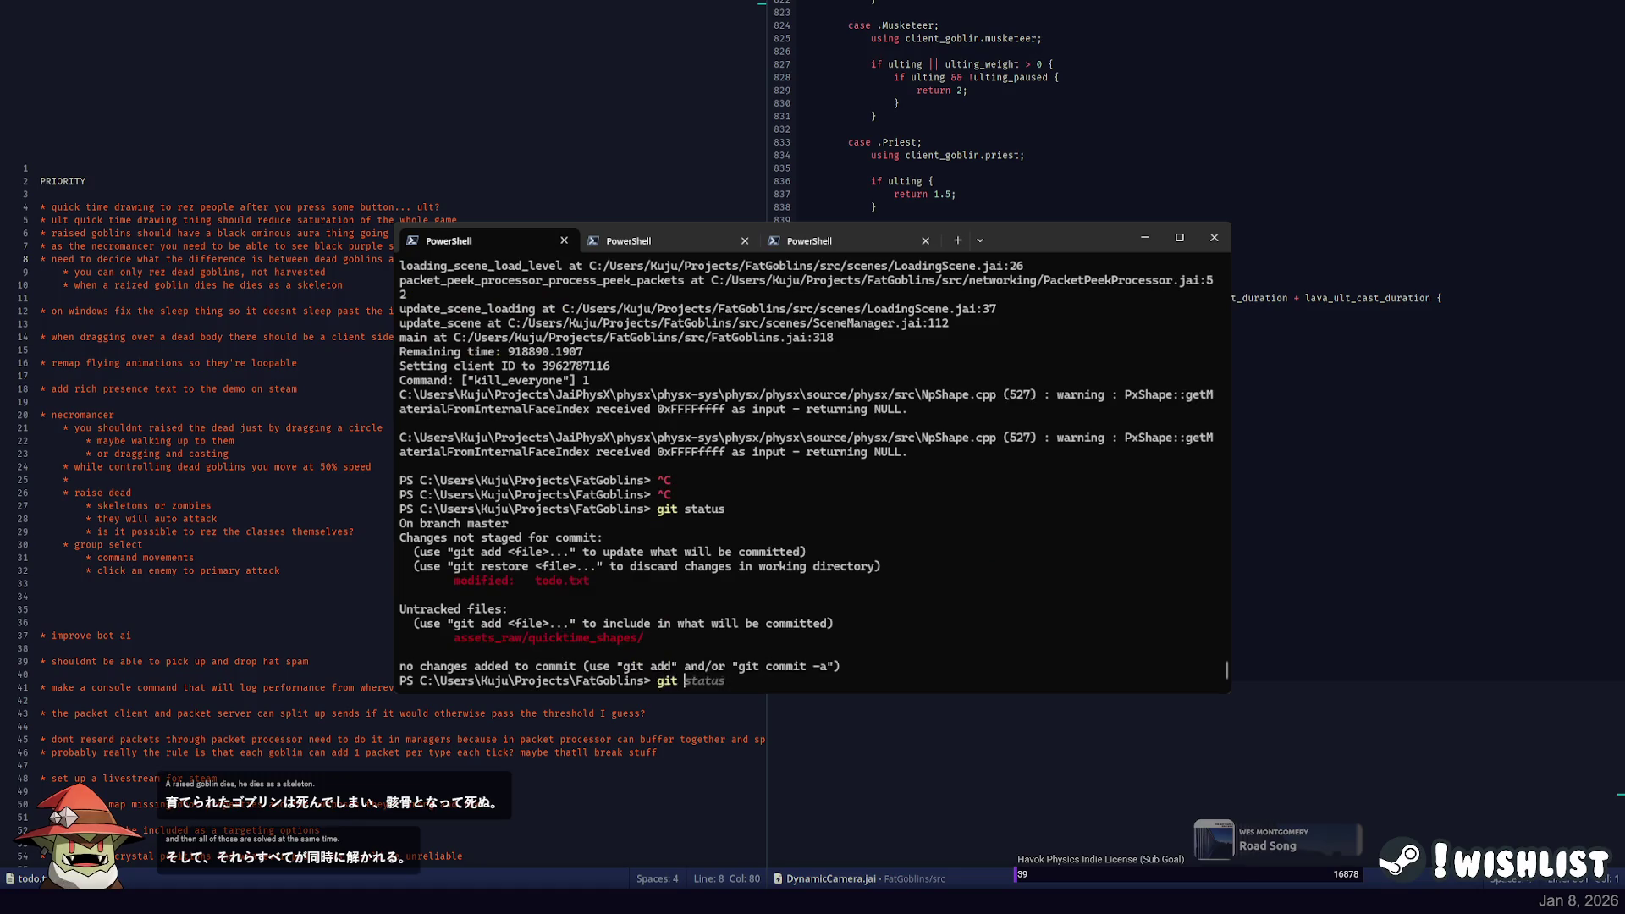
{"action": "type", "text": " add -A"}
Stage all changes and commit them as "quicktime drawing".
{"action": "key", "text": "Return"}
{"action": "type", "text": "git commit -m \""}
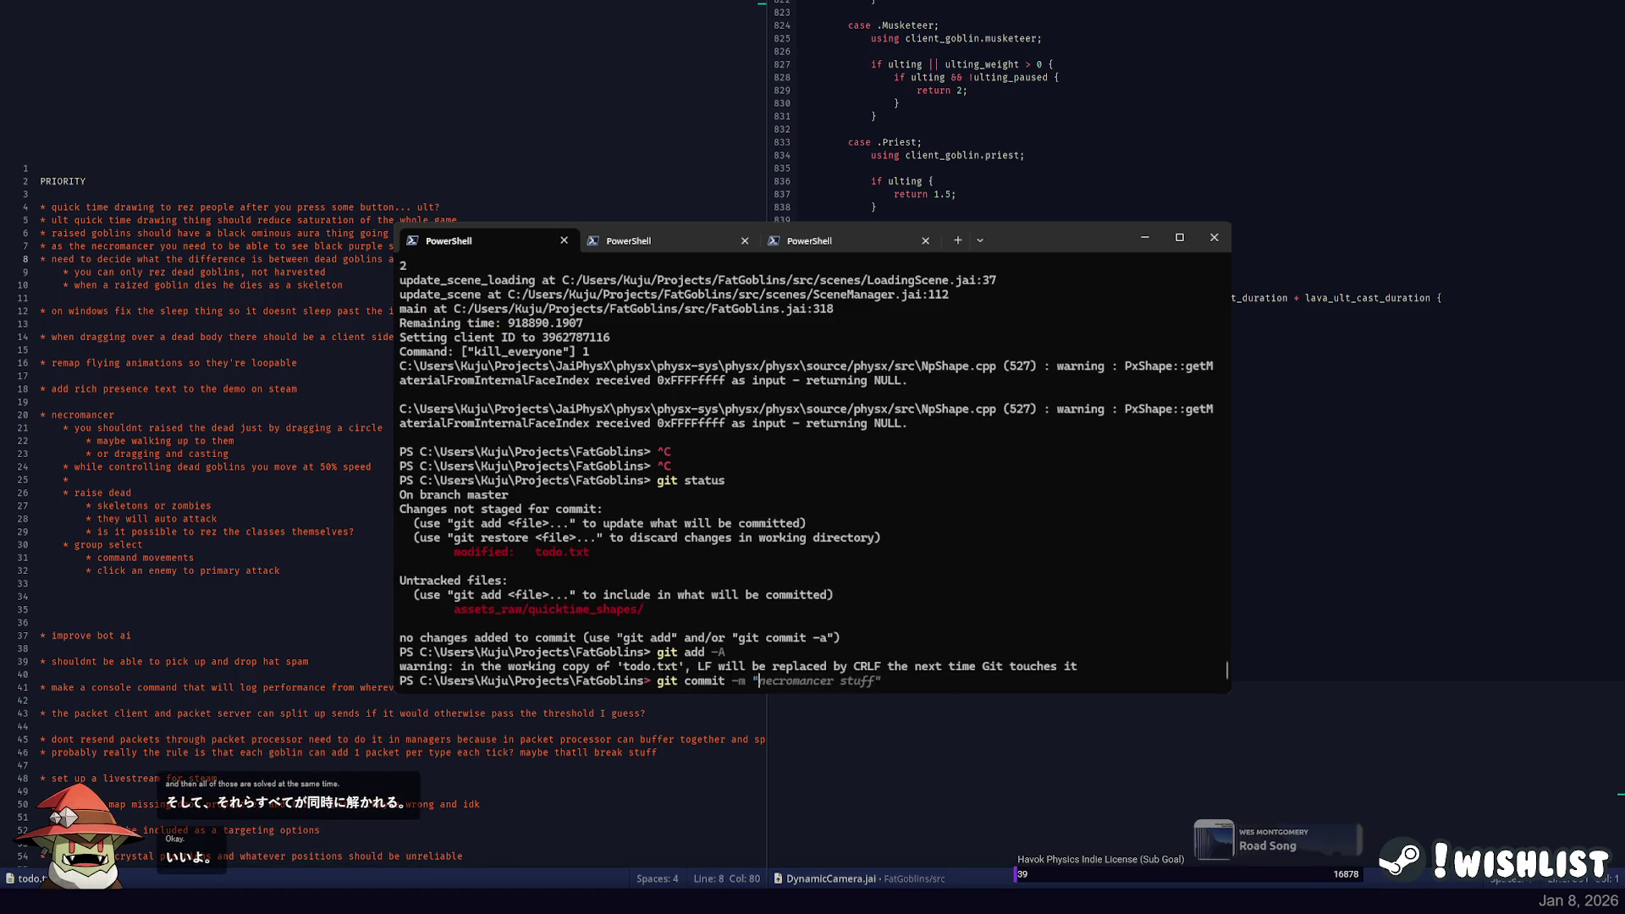
{"action": "type", "text": "quicktime dra"}
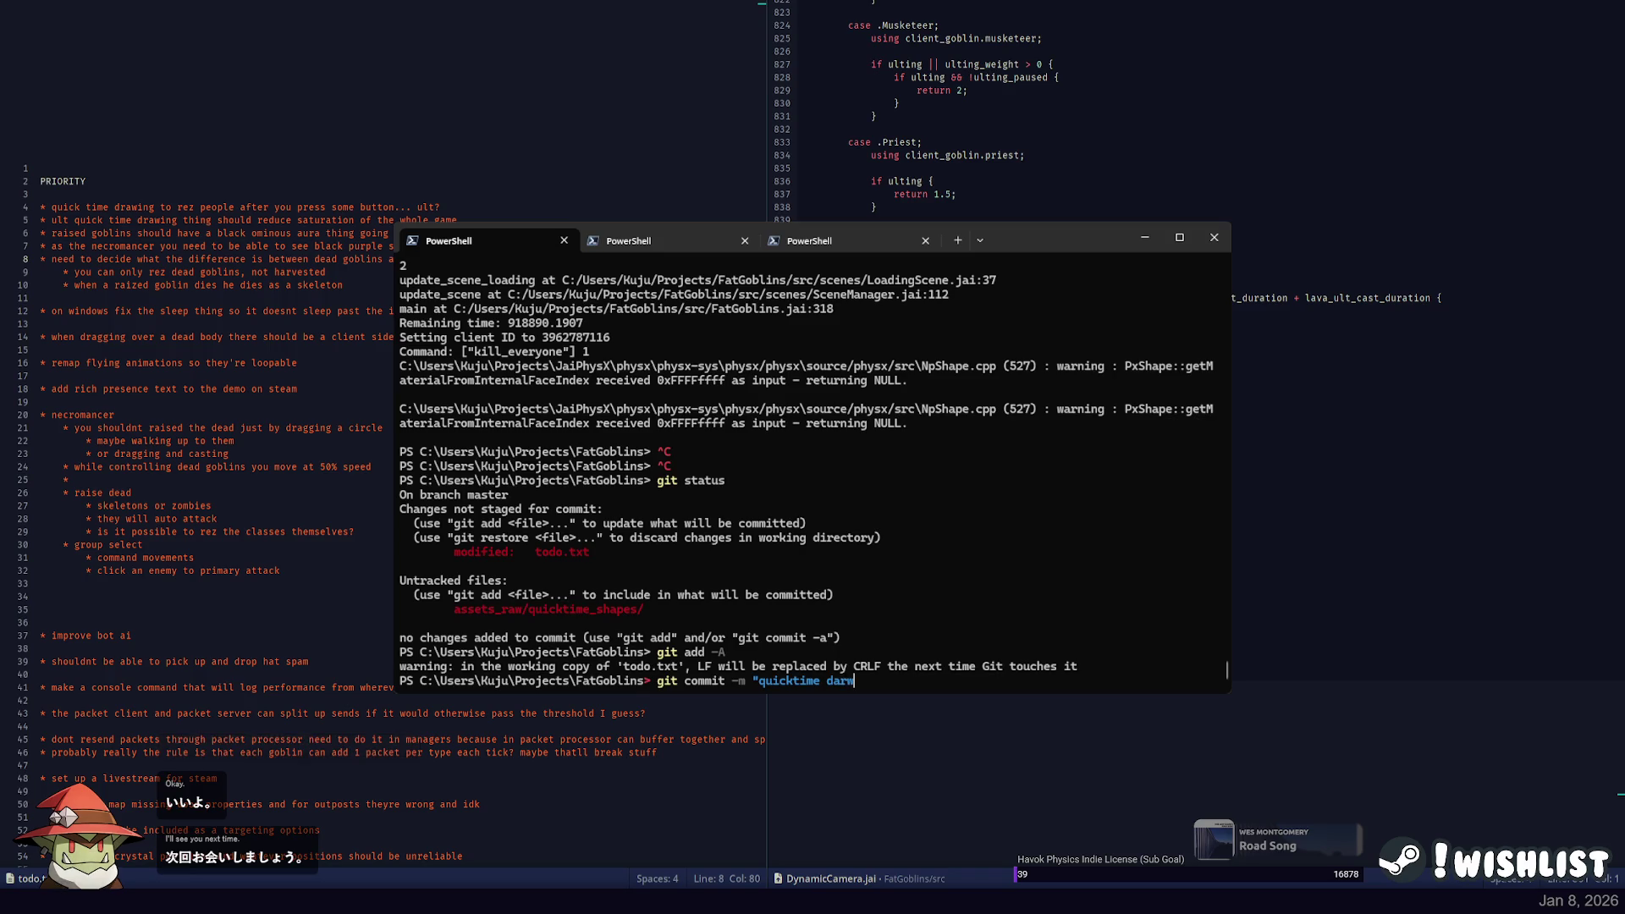
{"action": "type", "text": "wing\""}
{"action": "key", "text": "Return"}
{"action": "type", "text": "git push"}
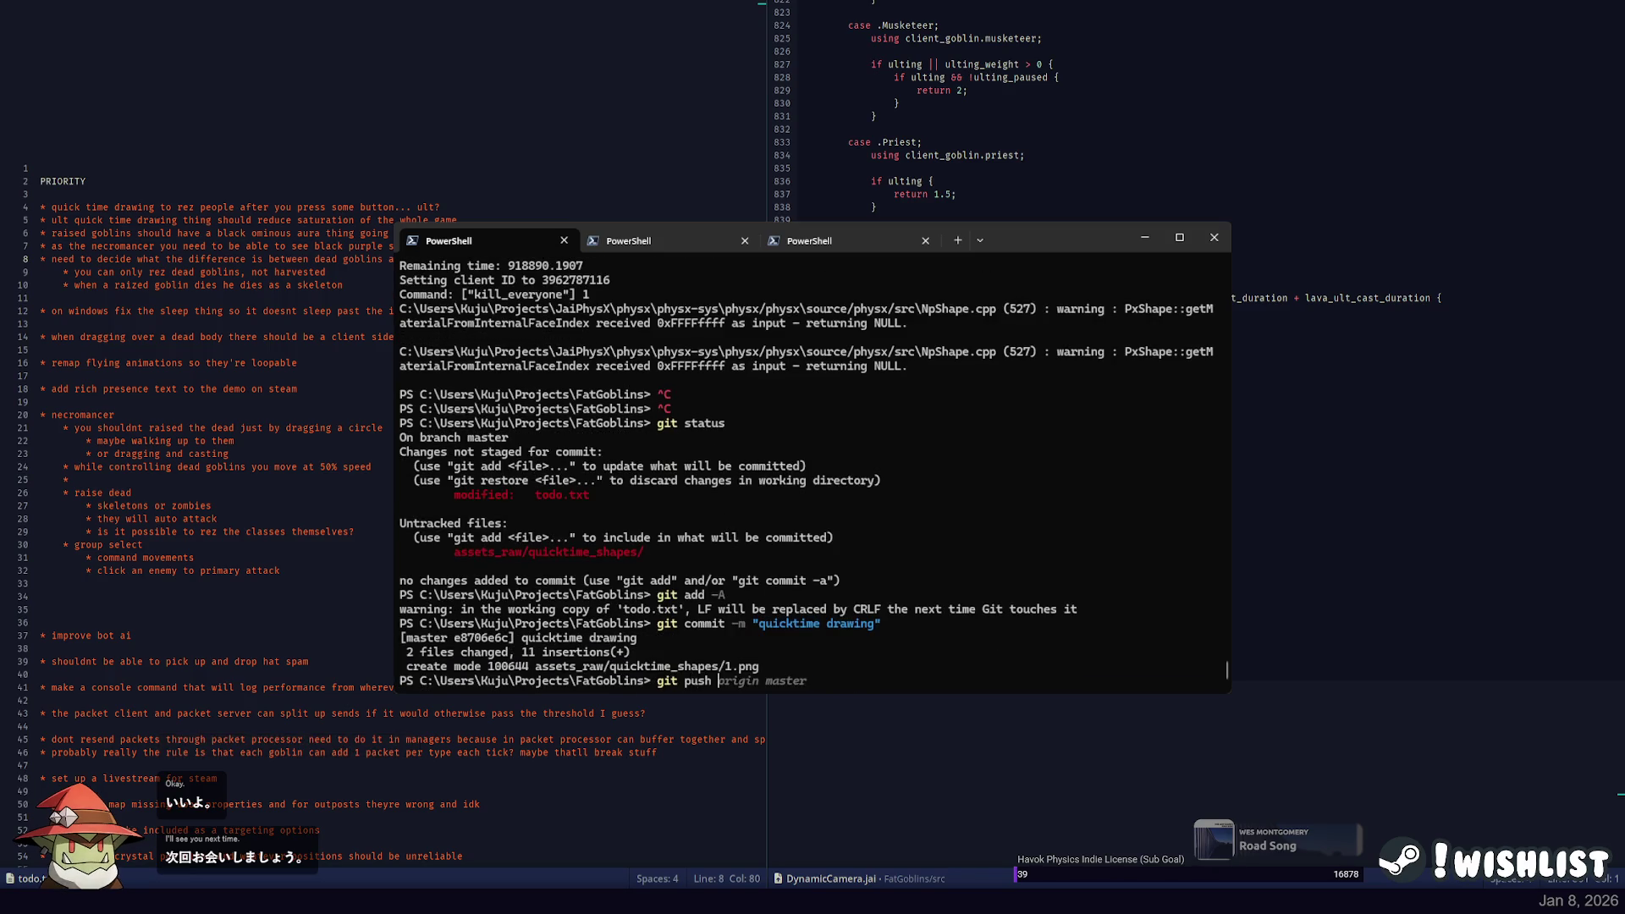
{"action": "type", "text": " origin nmas"}
Push the commit to origin master.
{"action": "key", "text": "BackSpace"}
{"action": "type", "text": "master"}
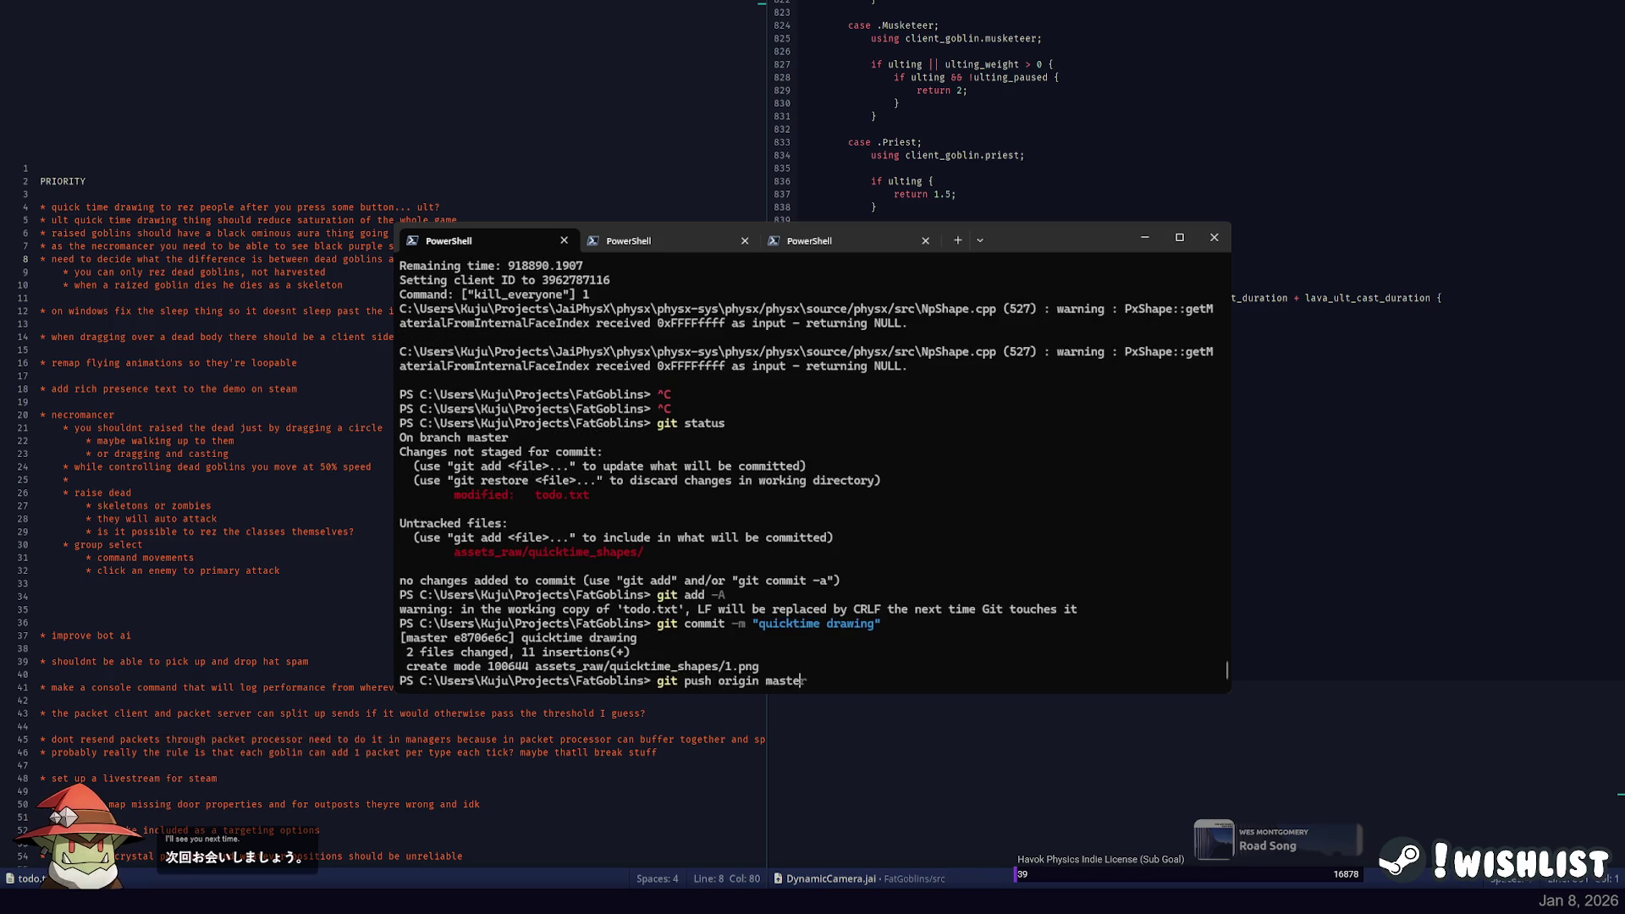
{"action": "key", "text": "Return"}
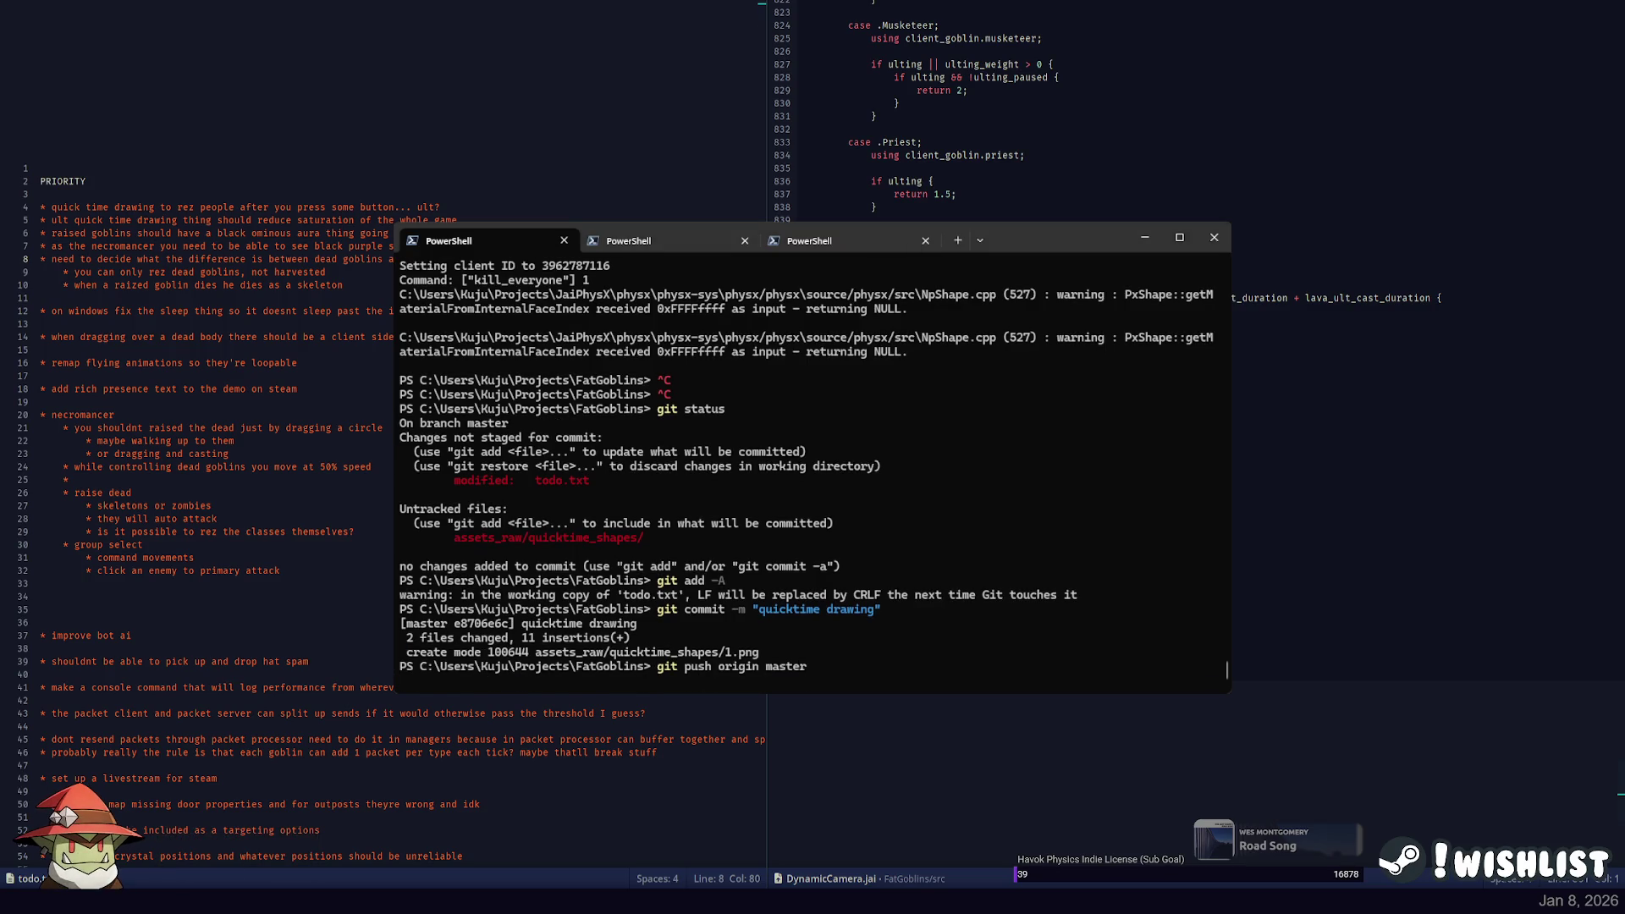
{"action": "key", "text": "Return"}
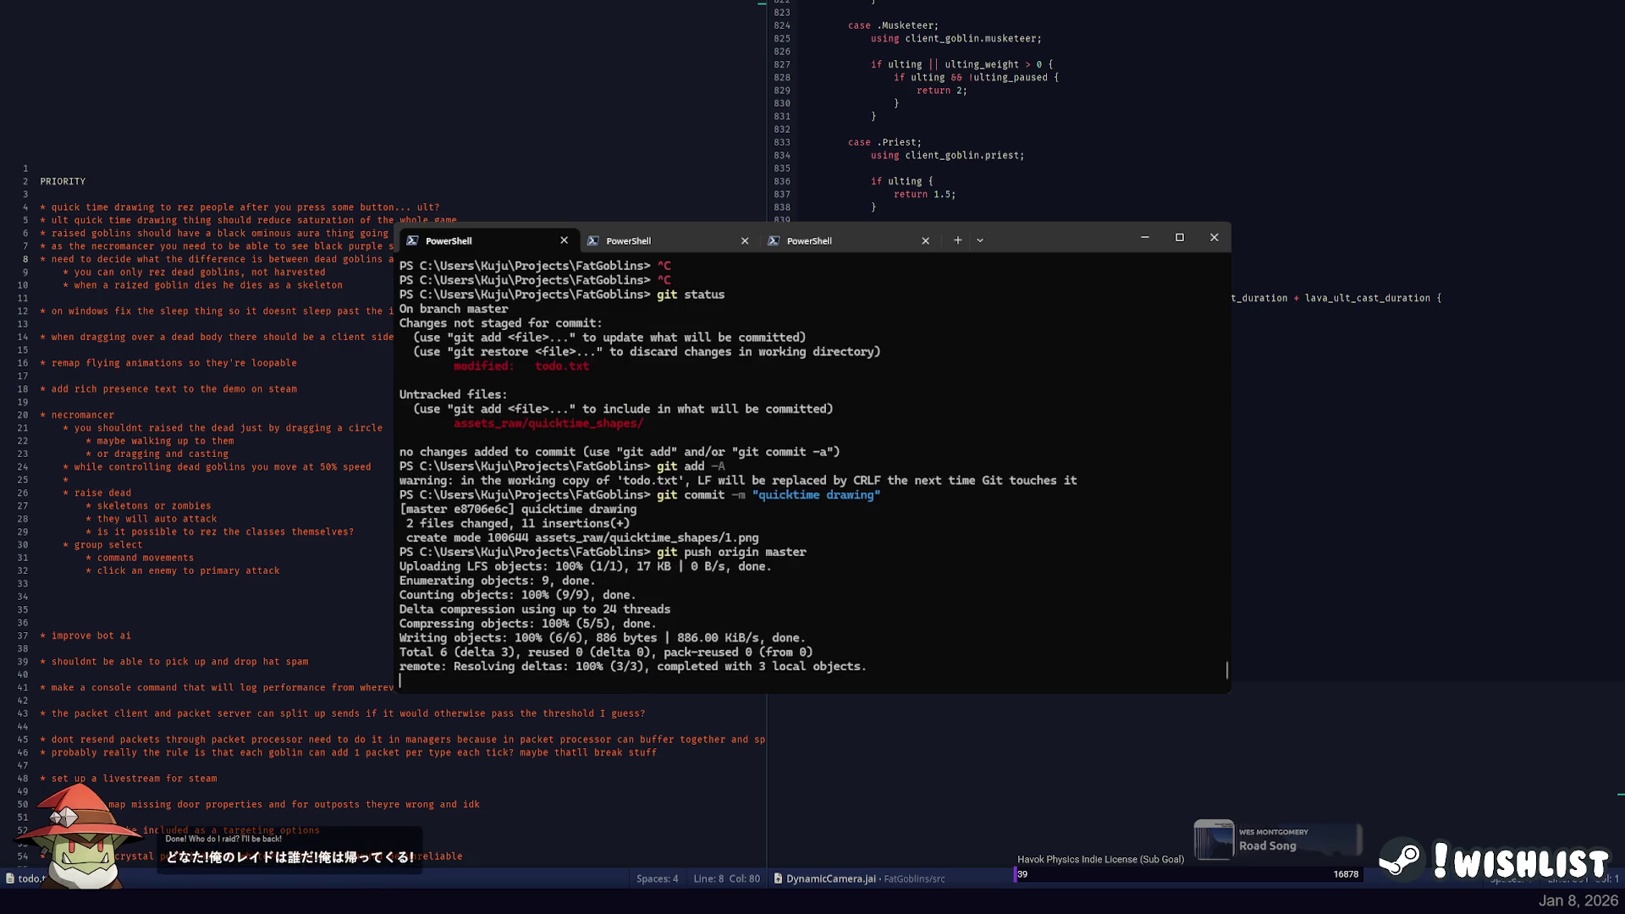